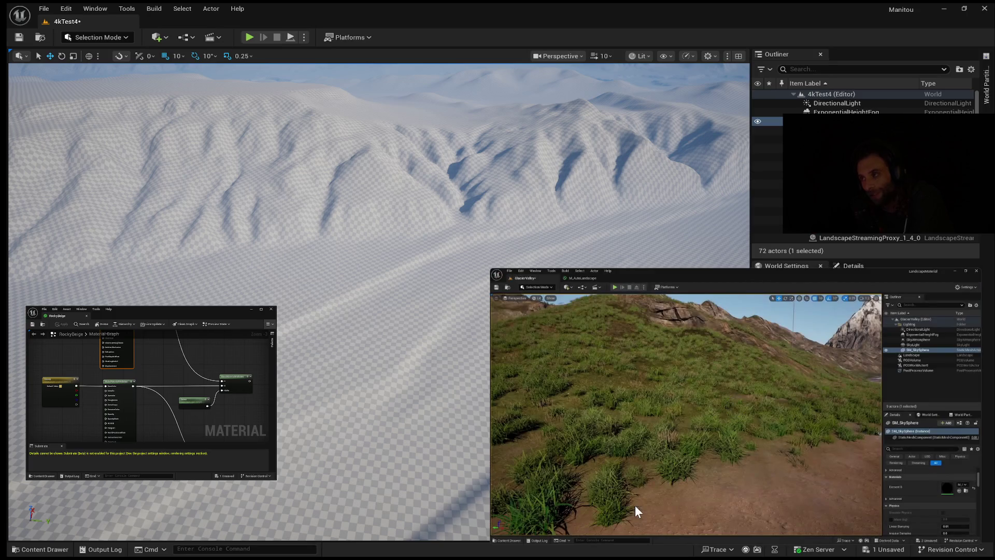
# Resume the landscape tutorial in the YouTube mini-player and let it play to 39:29
pyautogui.click(737, 409)
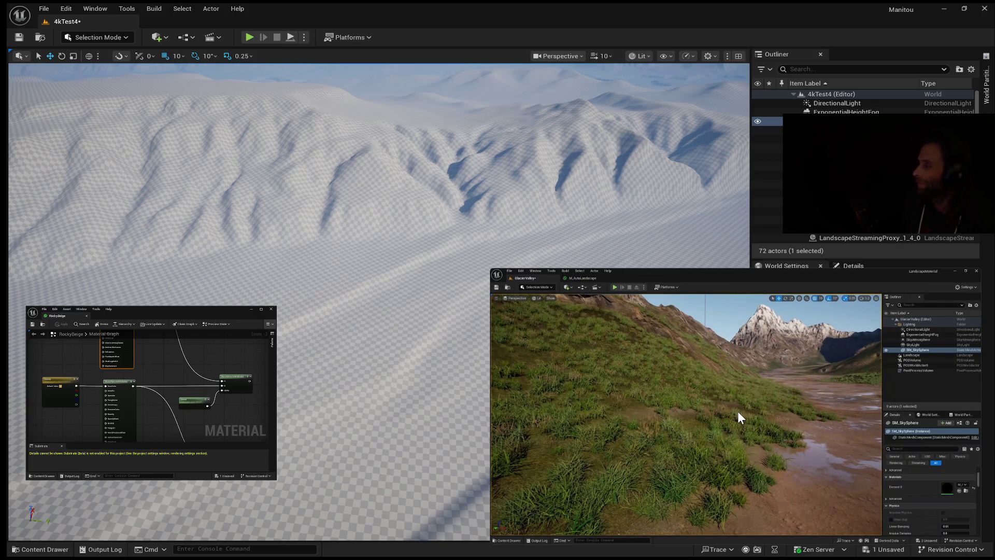
pyautogui.moveTo(766, 282)
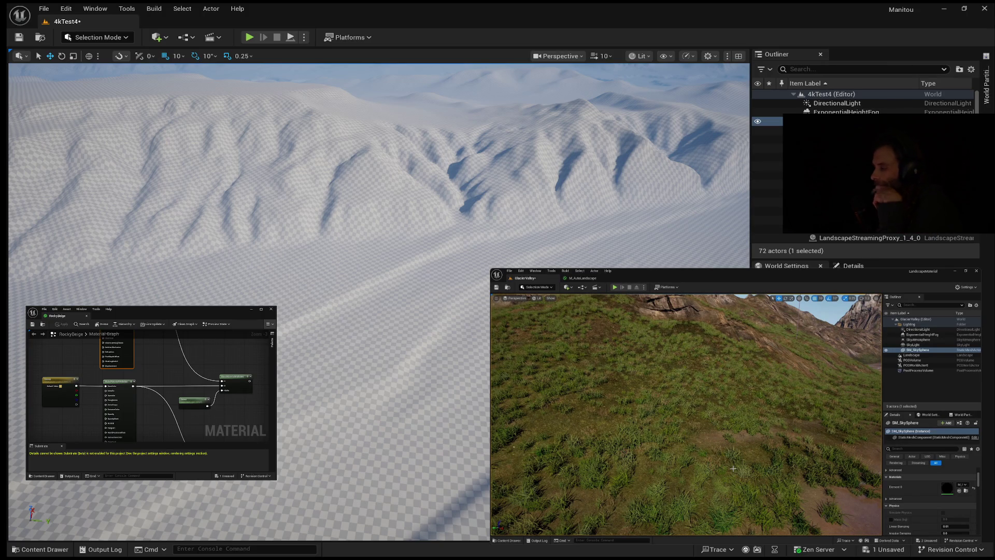
pyautogui.moveTo(674, 444)
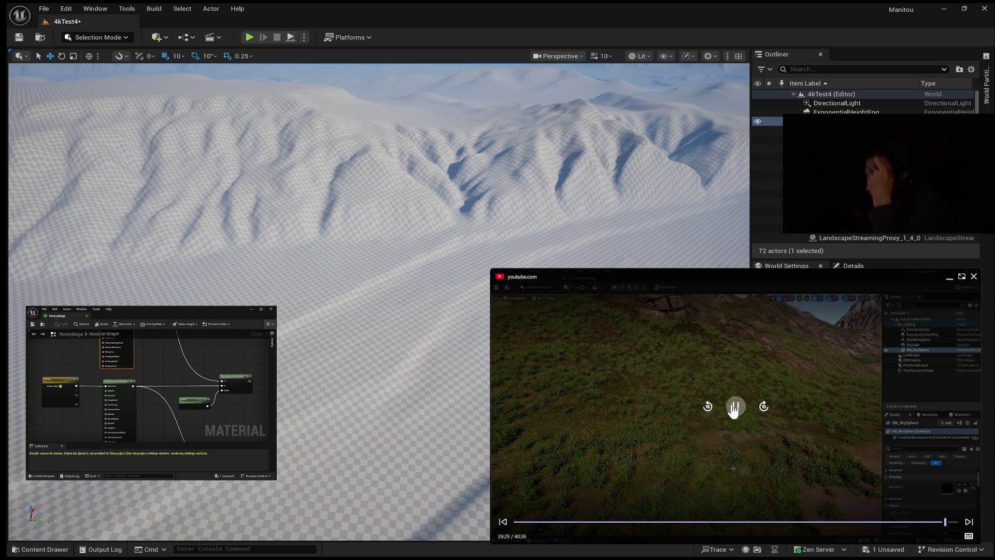
pyautogui.moveTo(732, 406)
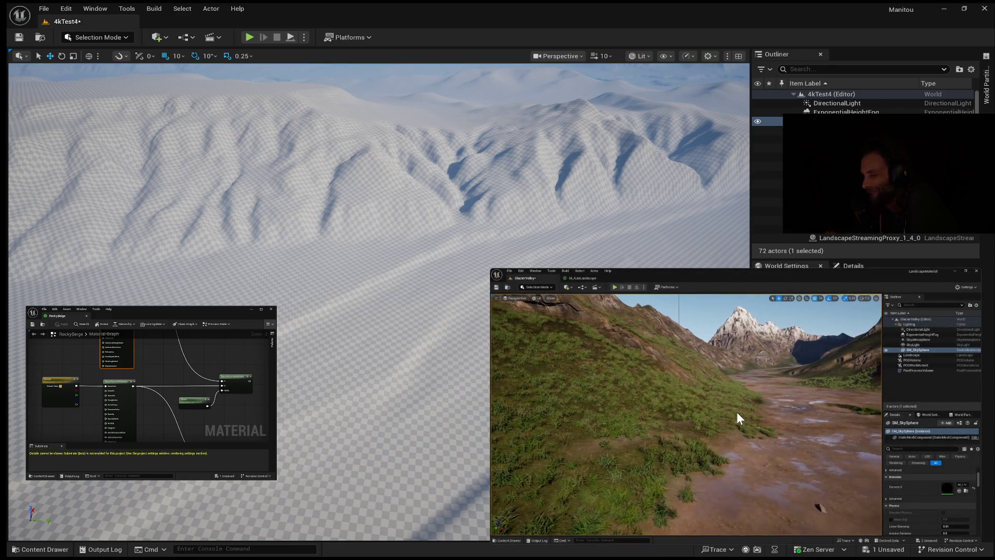
pyautogui.moveTo(715, 421)
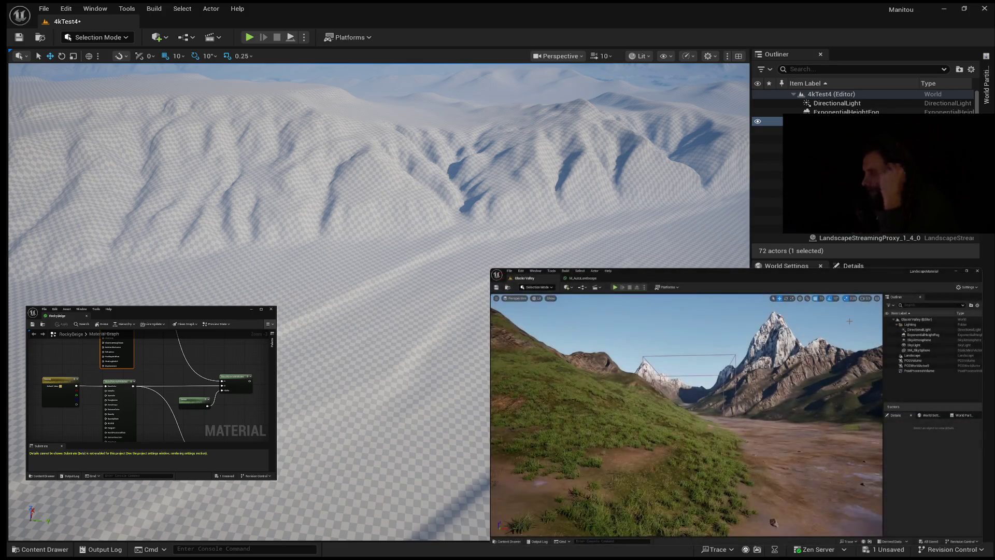
pyautogui.moveTo(535, 471)
pyautogui.click(736, 407)
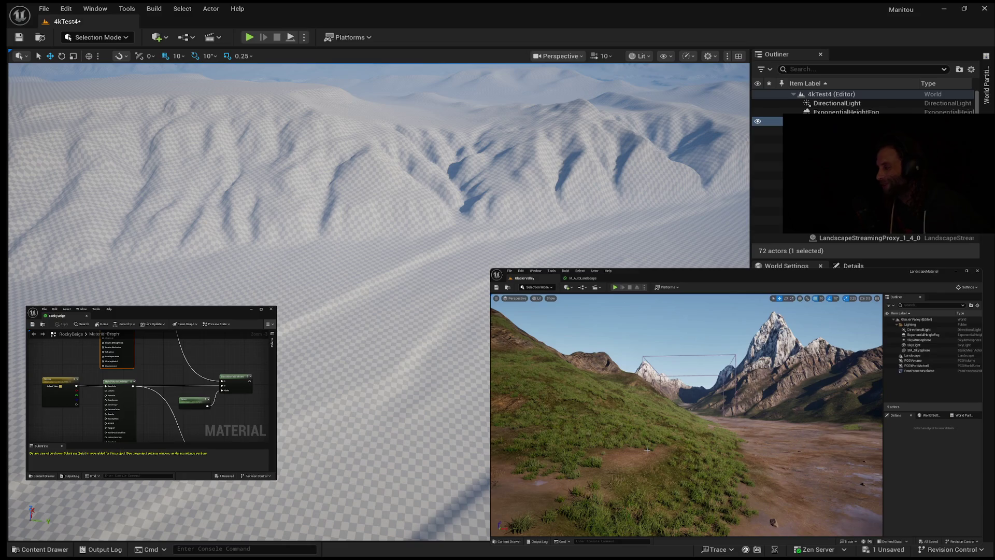
pyautogui.moveTo(600, 449)
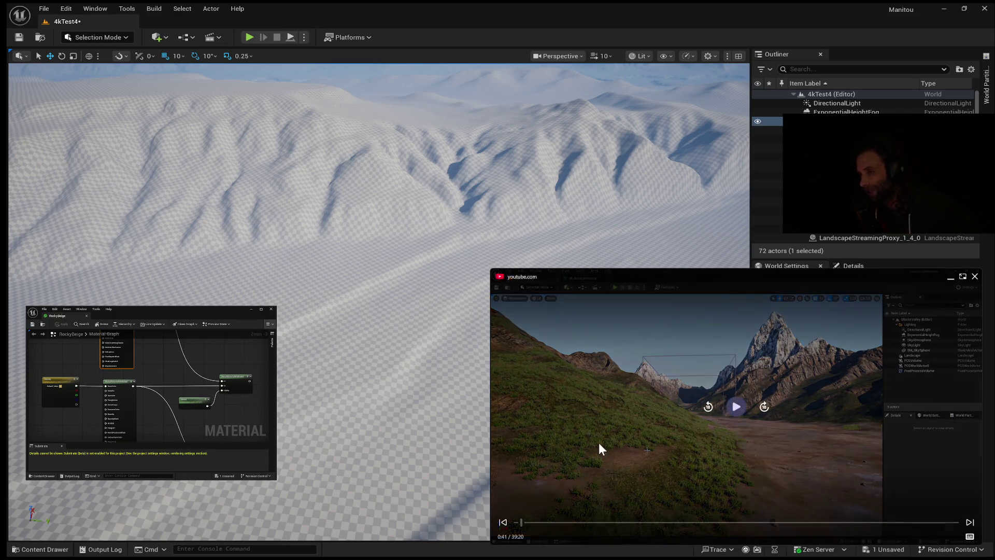
pyautogui.click(731, 413)
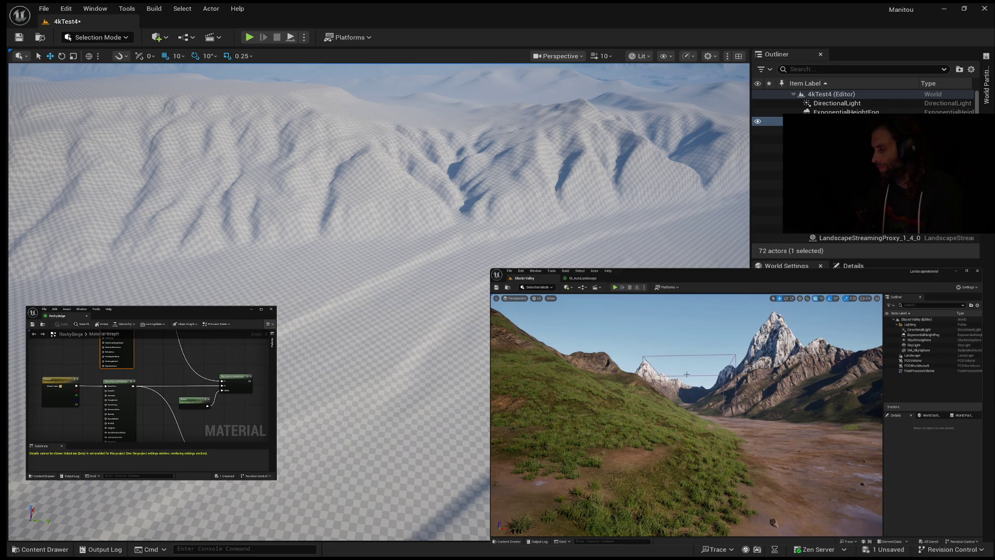
pyautogui.click(583, 277)
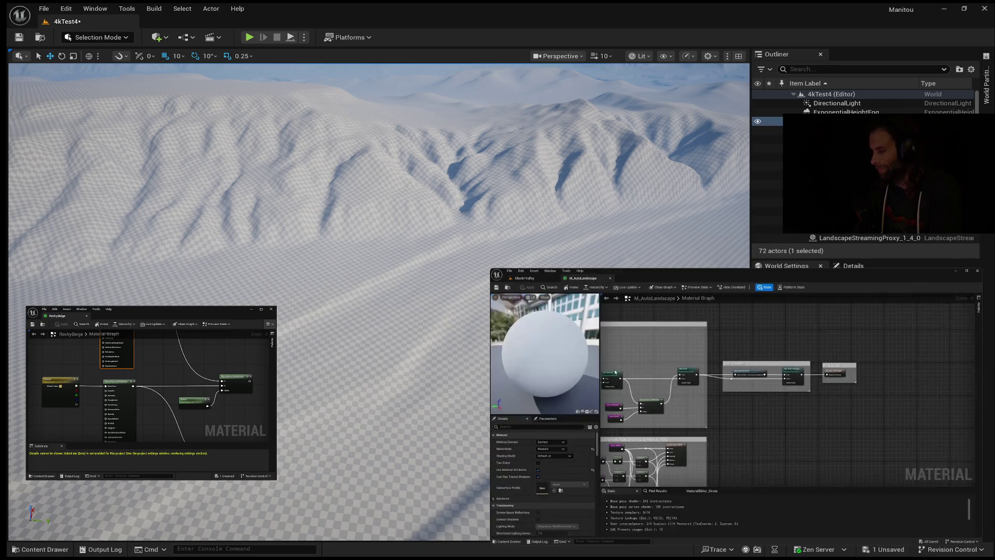
# Scrub the tutorial back and pause it at 1:59 on the mountain valley scene
pyautogui.moveTo(736, 438); pyautogui.dragTo(722, 438)
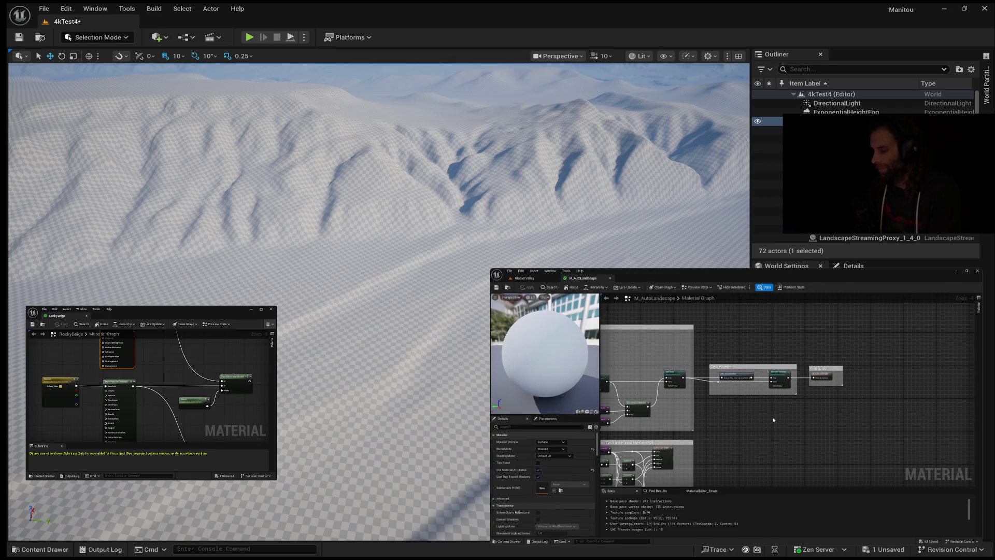
pyautogui.moveTo(770, 424)
pyautogui.mouseDown()
pyautogui.moveTo(741, 420)
pyautogui.moveTo(749, 418)
pyautogui.mouseUp()
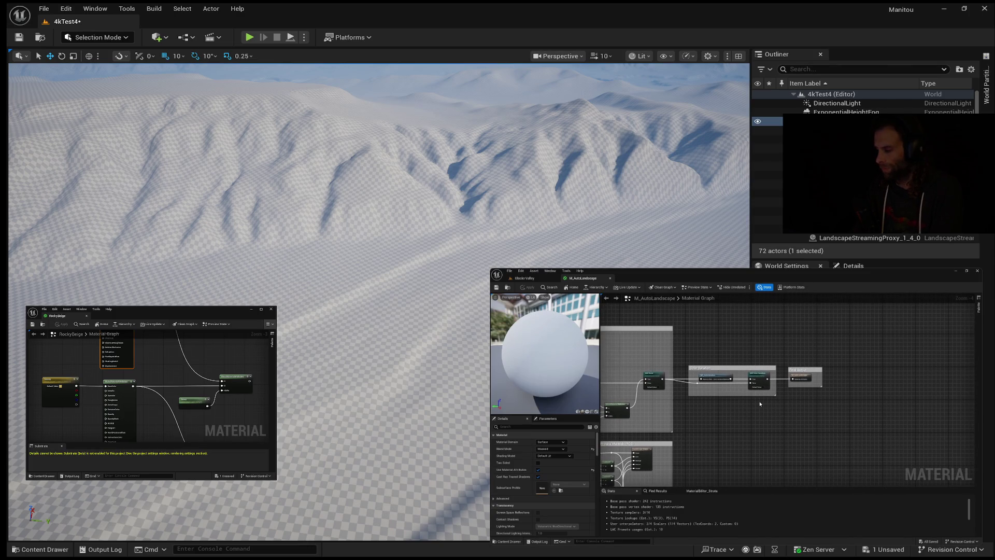
pyautogui.click(534, 280)
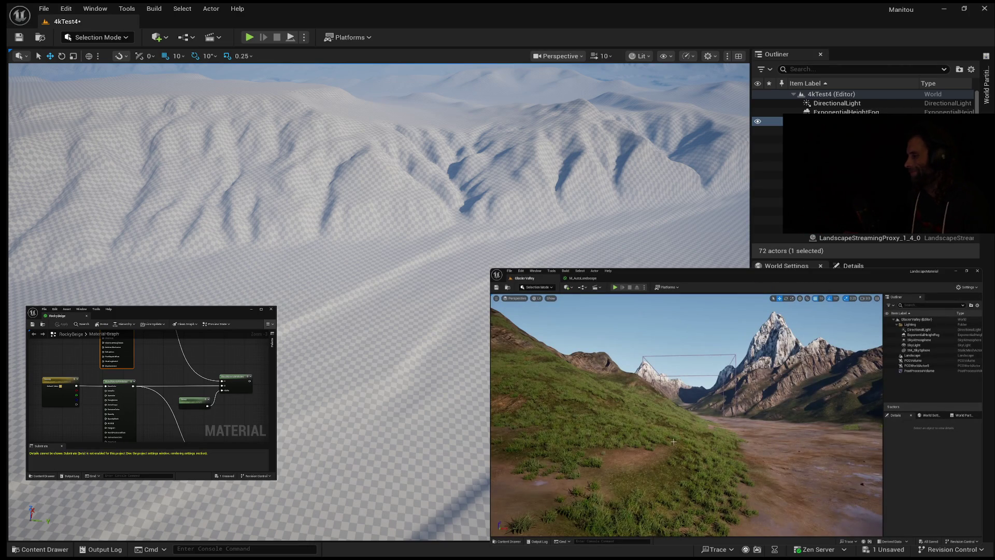
pyautogui.moveTo(715, 437); pyautogui.dragTo(698, 435)
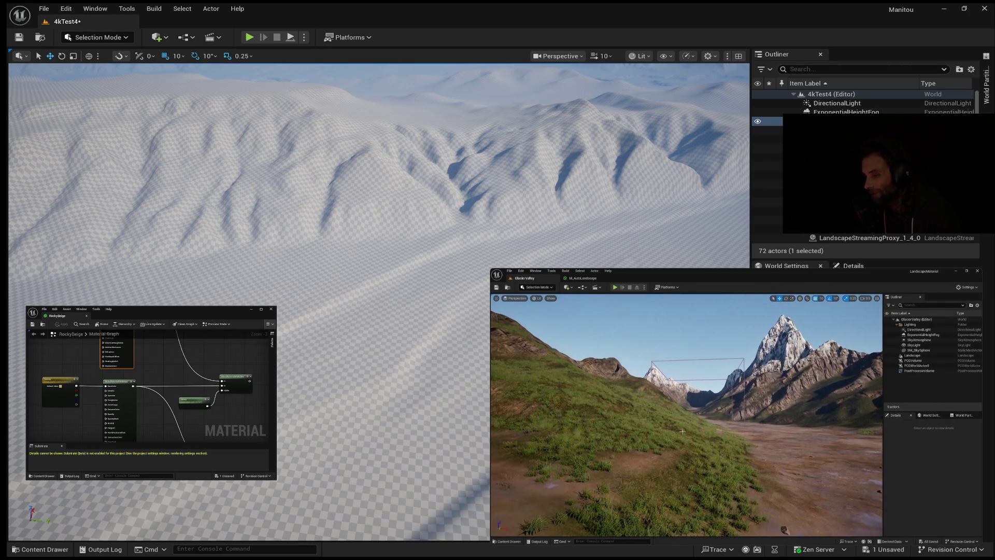
pyautogui.moveTo(794, 426)
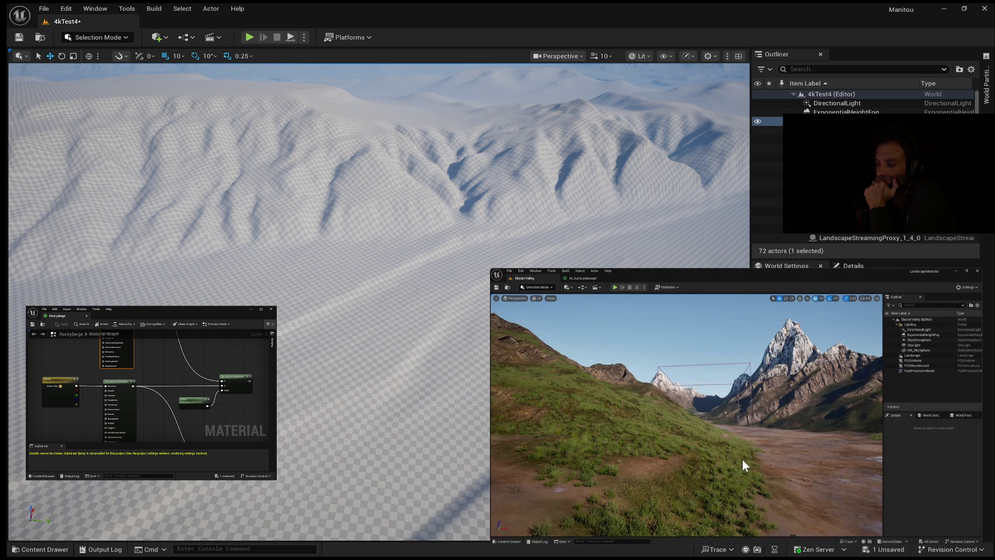
pyautogui.moveTo(718, 459)
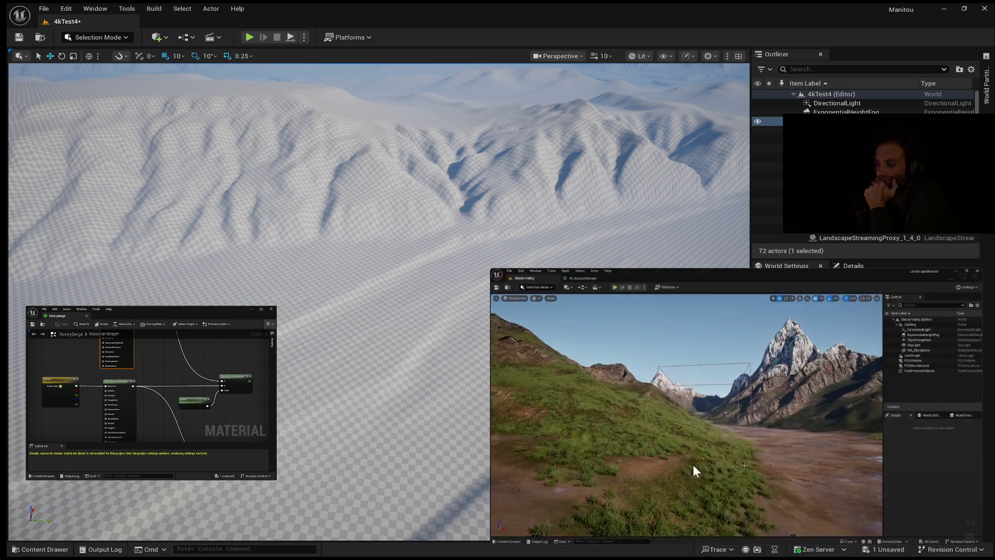
pyautogui.moveTo(978, 377)
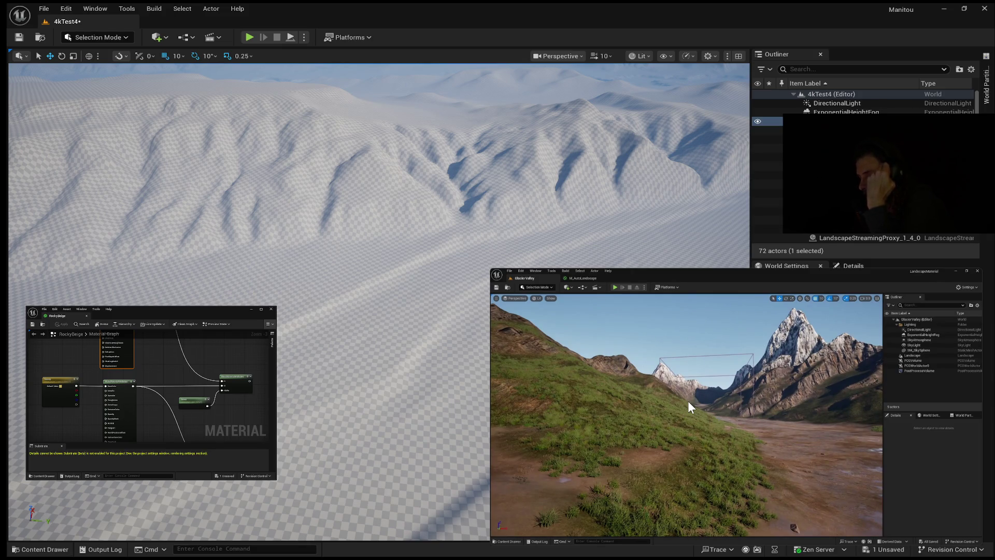
pyautogui.moveTo(749, 402)
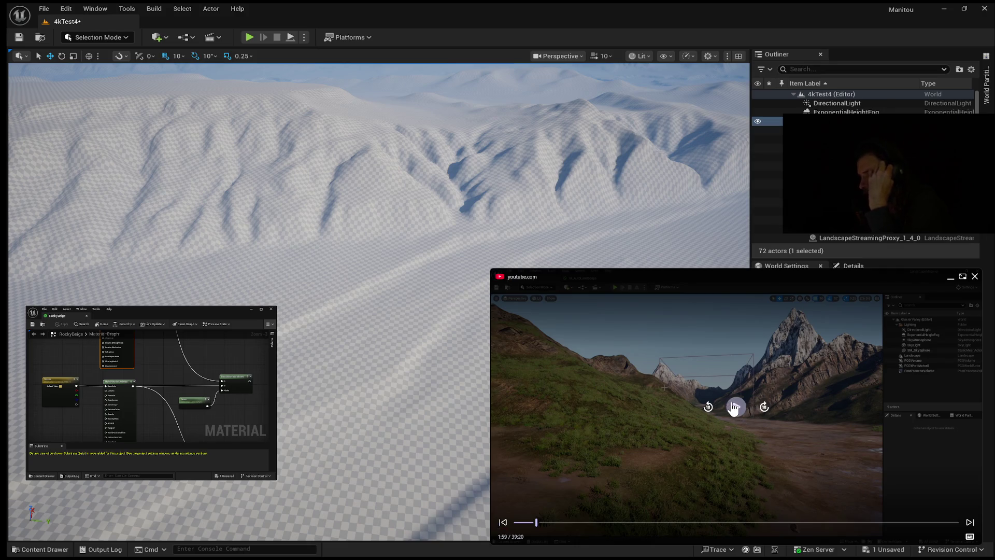
pyautogui.click(734, 408)
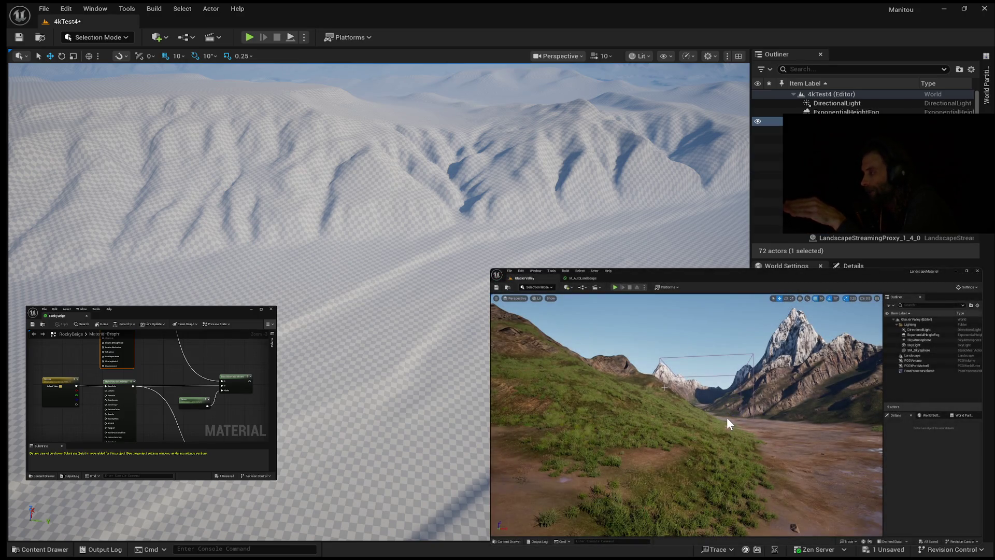
pyautogui.moveTo(728, 423)
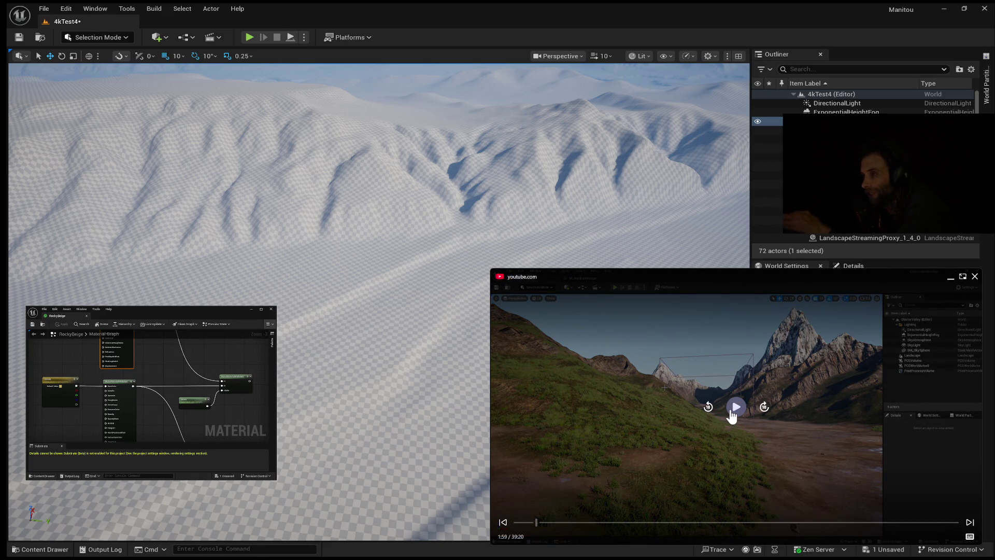
pyautogui.click(731, 414)
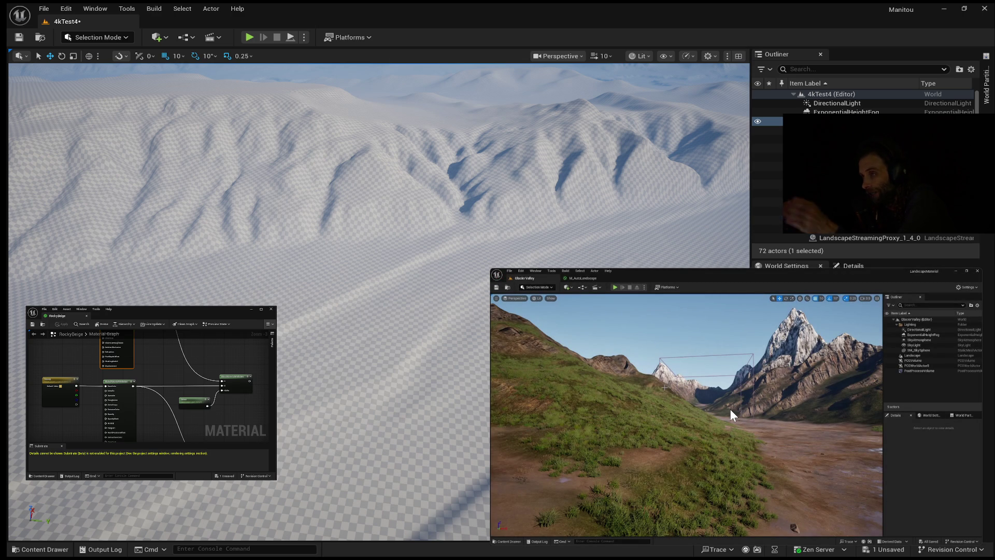
# Pause briefly, then resume the tutorial so it reaches the material graph around 2:02
pyautogui.click(730, 410)
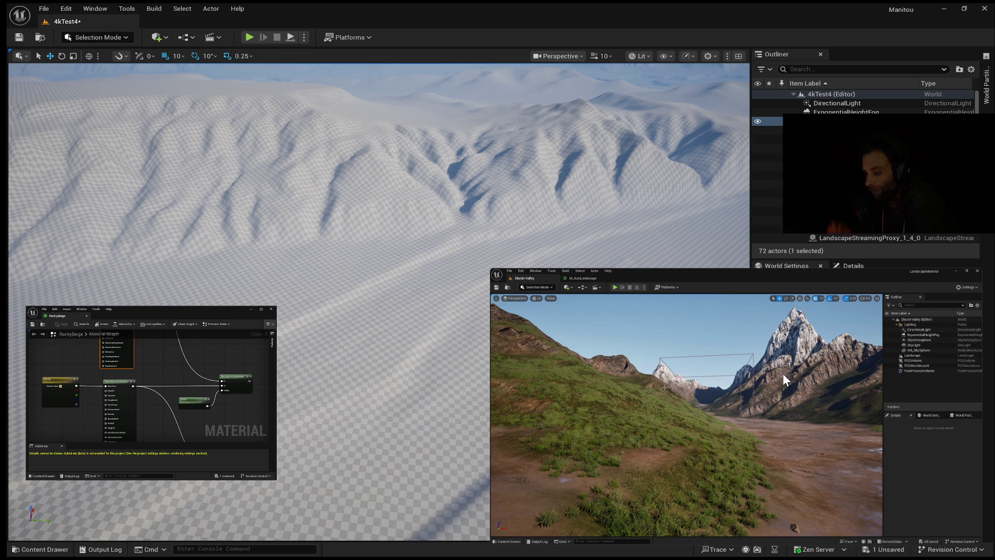
pyautogui.moveTo(783, 363)
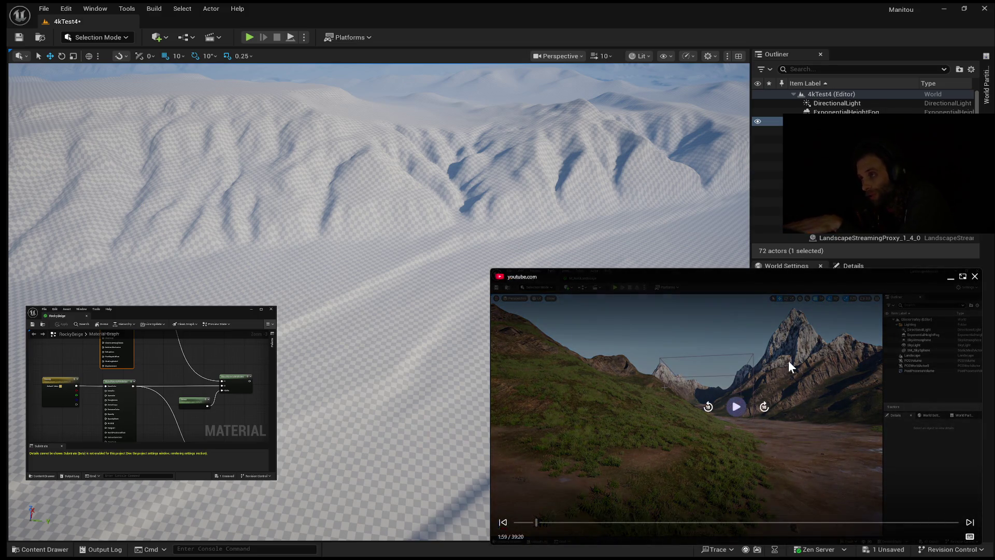
pyautogui.click(788, 360)
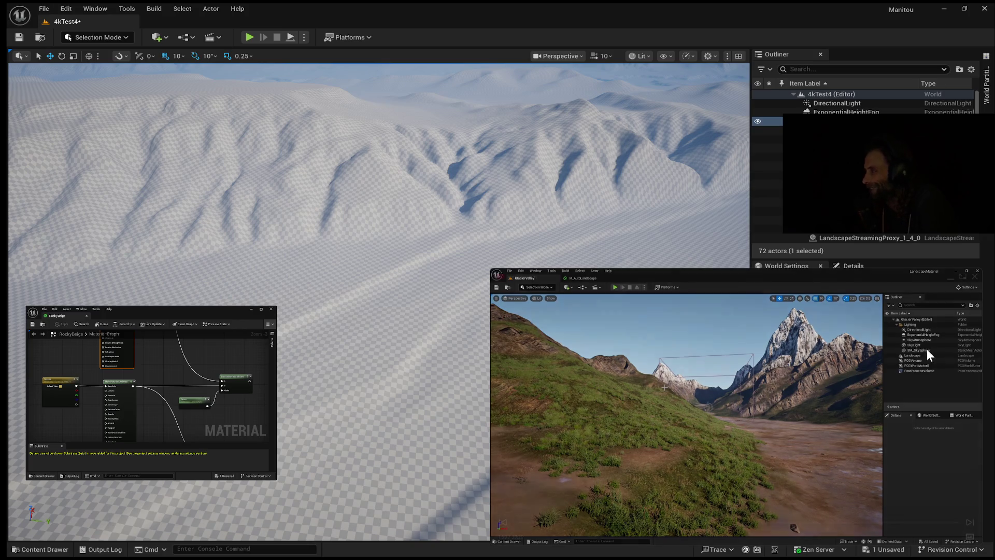
pyautogui.moveTo(879, 361)
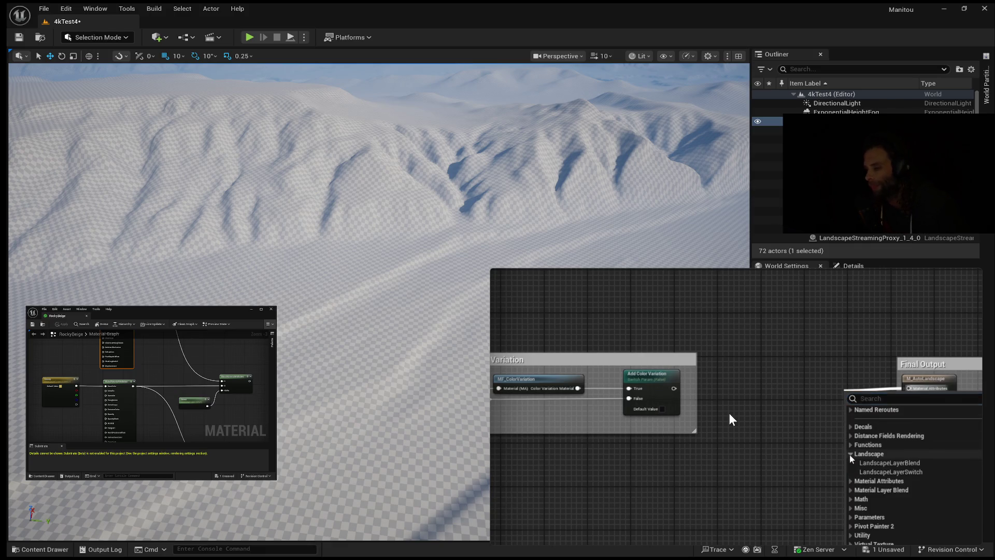
# Pause the tutorial on the LandscapeLayerBlend node list, then resume playback
pyautogui.click(737, 413)
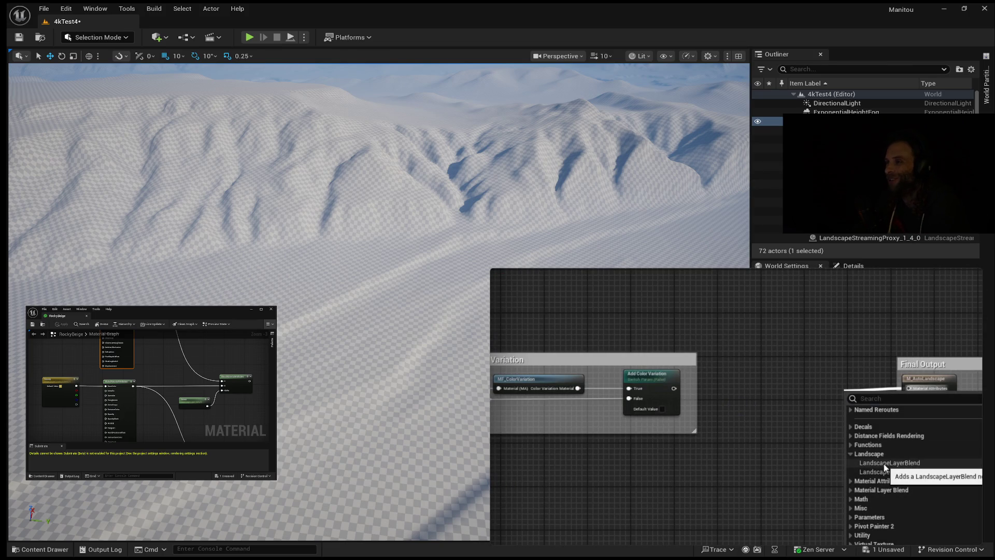
pyautogui.click(730, 410)
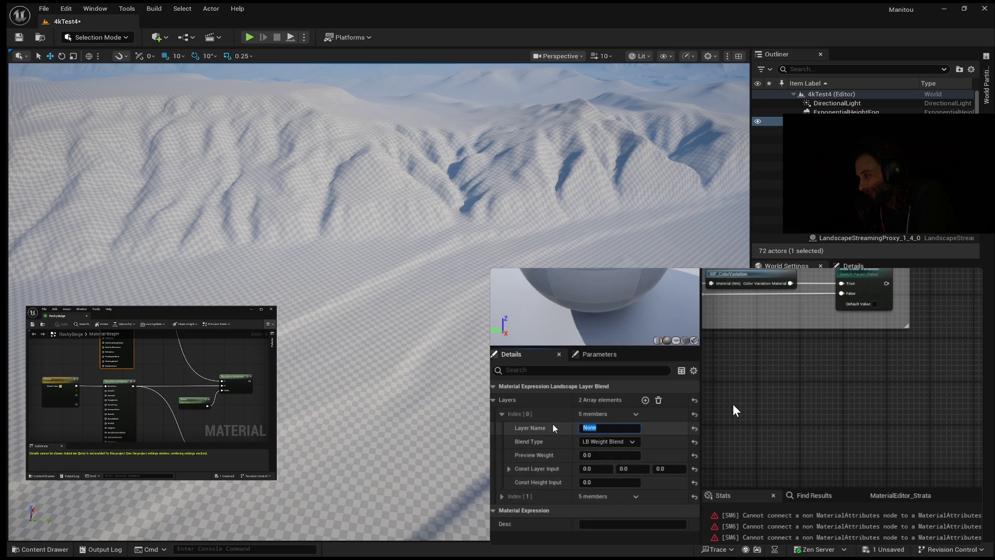
# Finish the AutoMaterial layer, then name the blend's second layer (Index [1]) 'Path'
pyautogui.write('AutoM')
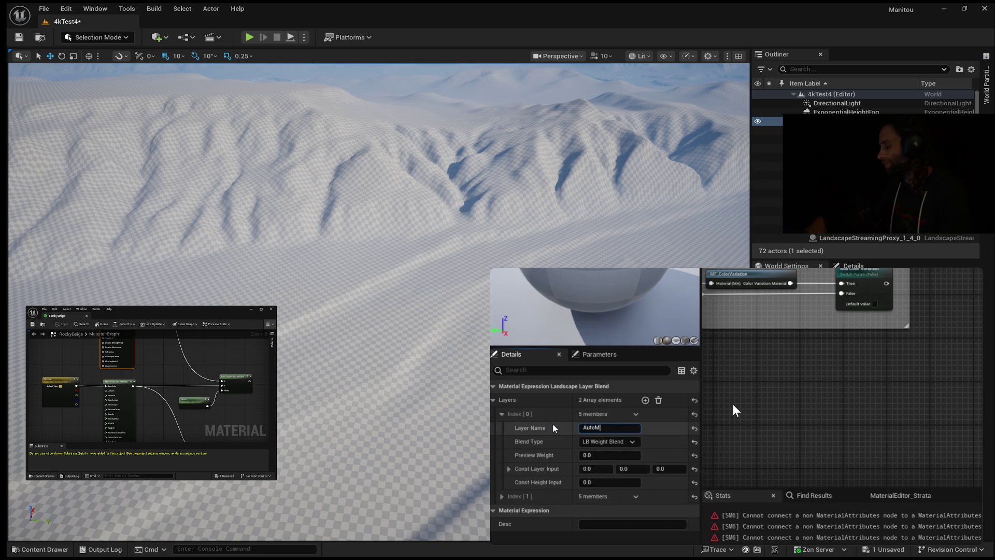
pyautogui.write('aterial')
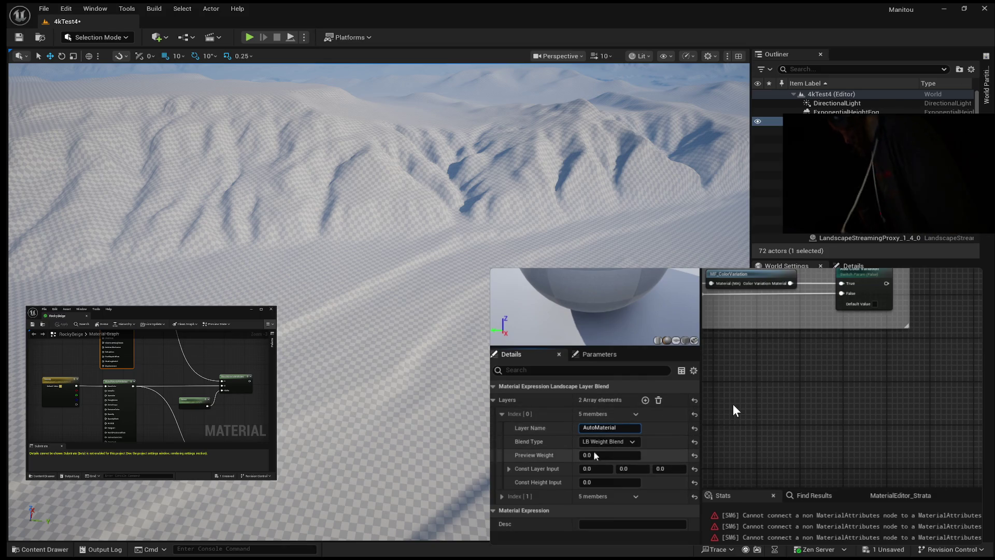
pyautogui.click(502, 414)
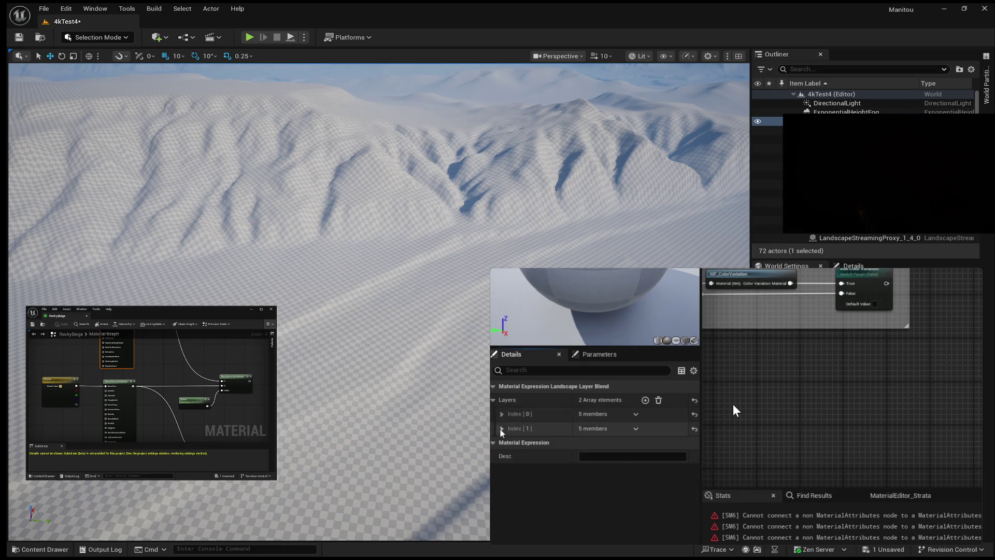
pyautogui.click(502, 428)
pyautogui.click(601, 442)
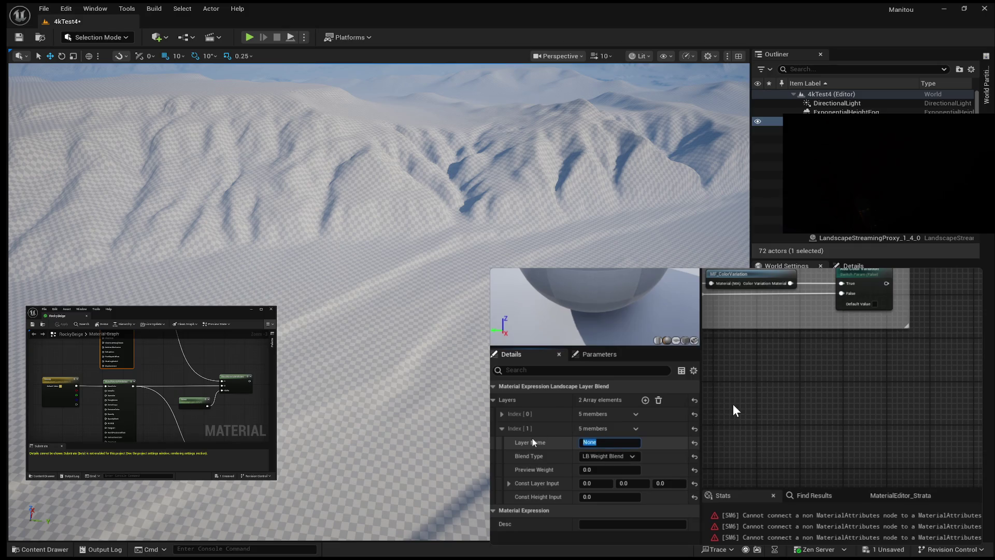
pyautogui.write('Path')
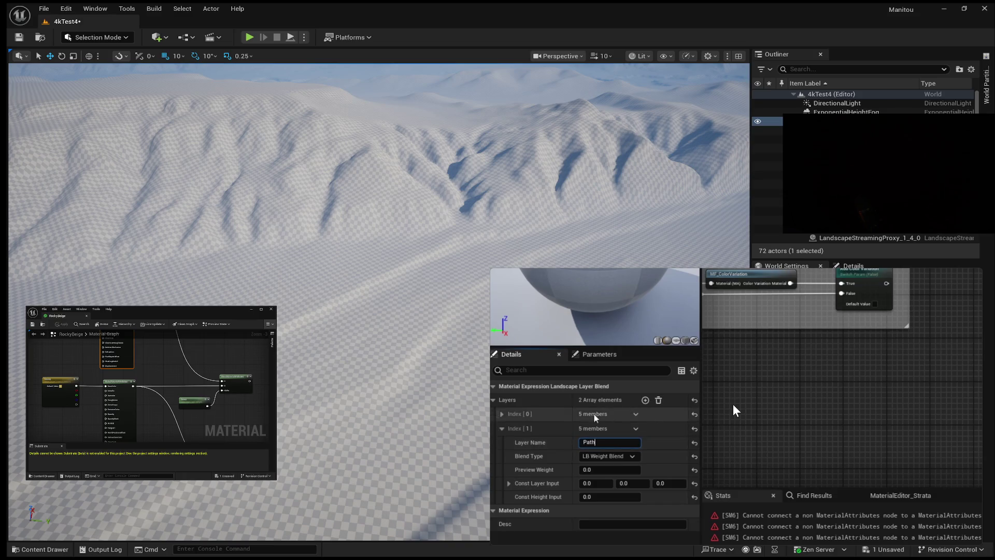
pyautogui.click(633, 456)
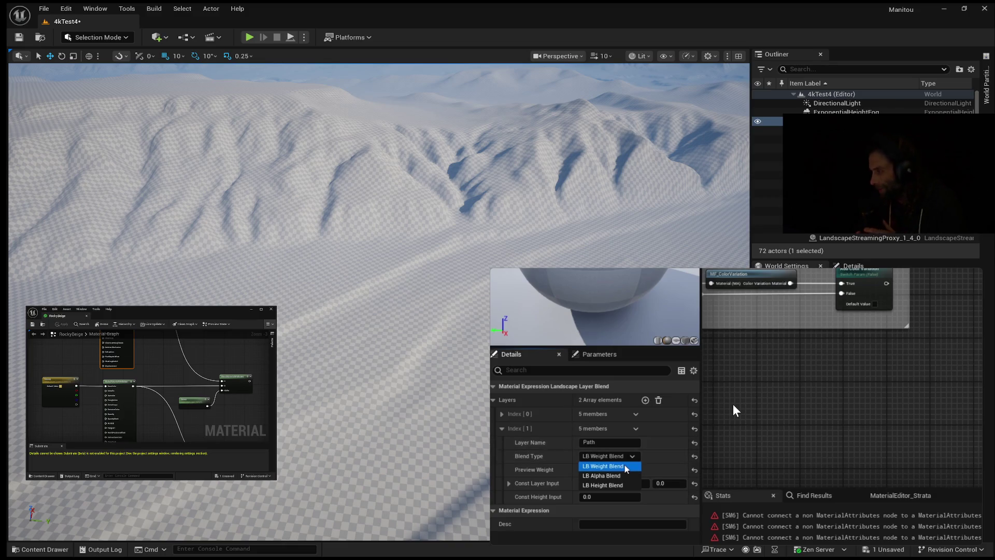
# Pause the tutorial at 3:07 on Path's blend types: LB Weight, Alpha, Height Blend
pyautogui.moveTo(725, 378)
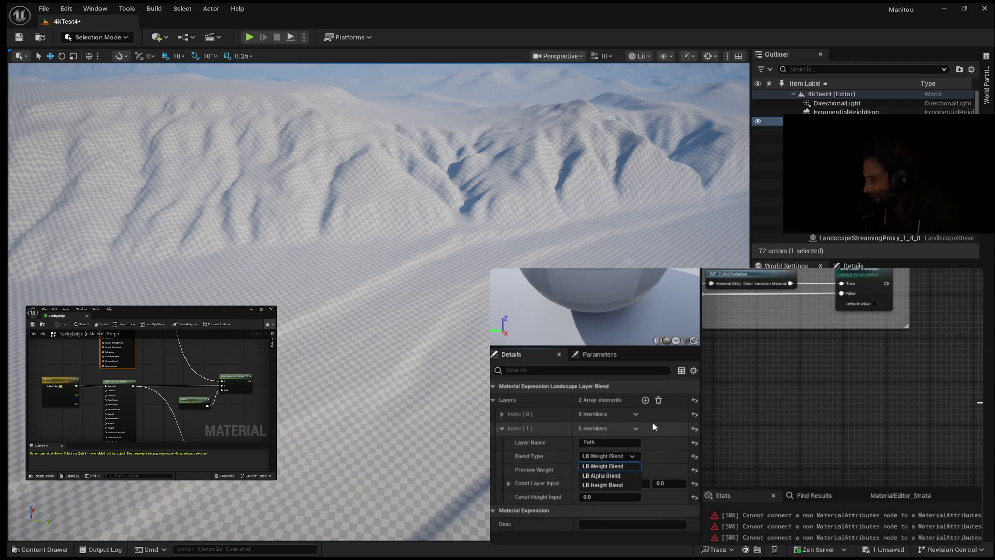
pyautogui.click(736, 418)
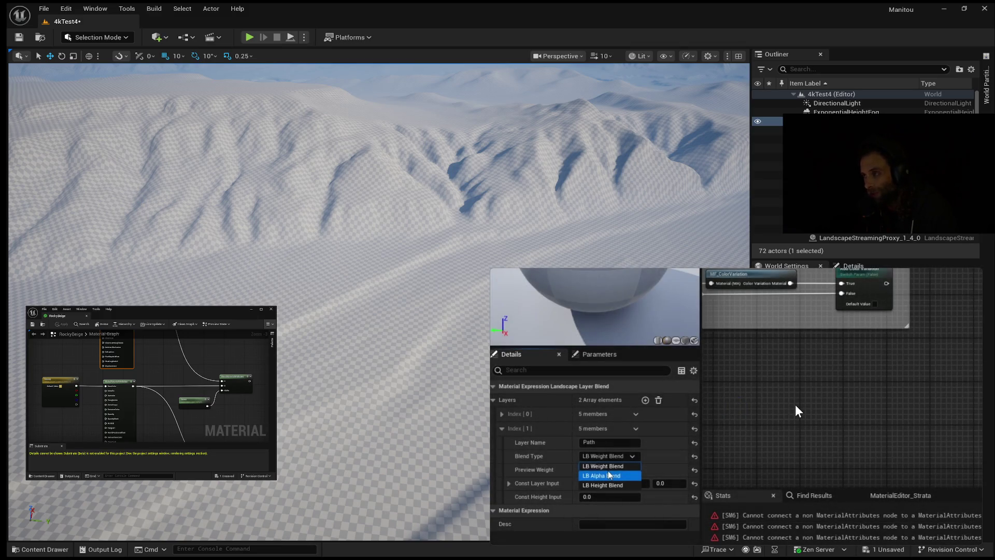
pyautogui.moveTo(797, 399)
pyautogui.moveTo(887, 383)
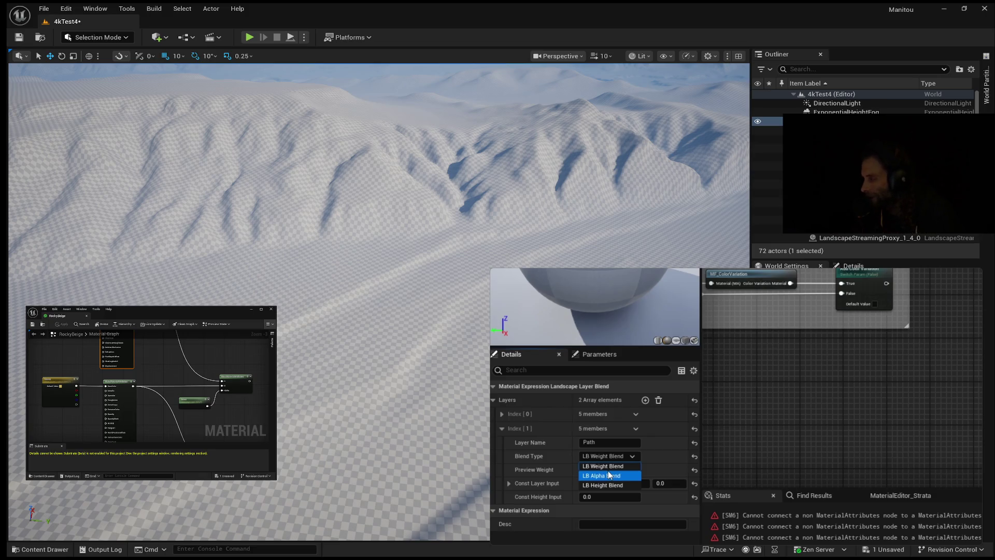
pyautogui.click(736, 406)
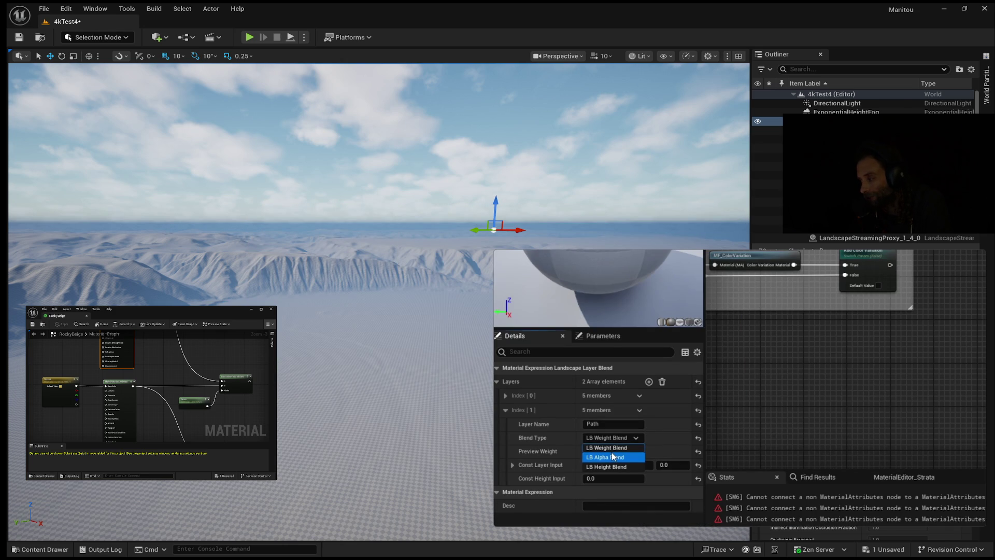
# Pause the tutorial with Space, leaving the Path layer on LB Weight Blend
pyautogui.press('space')
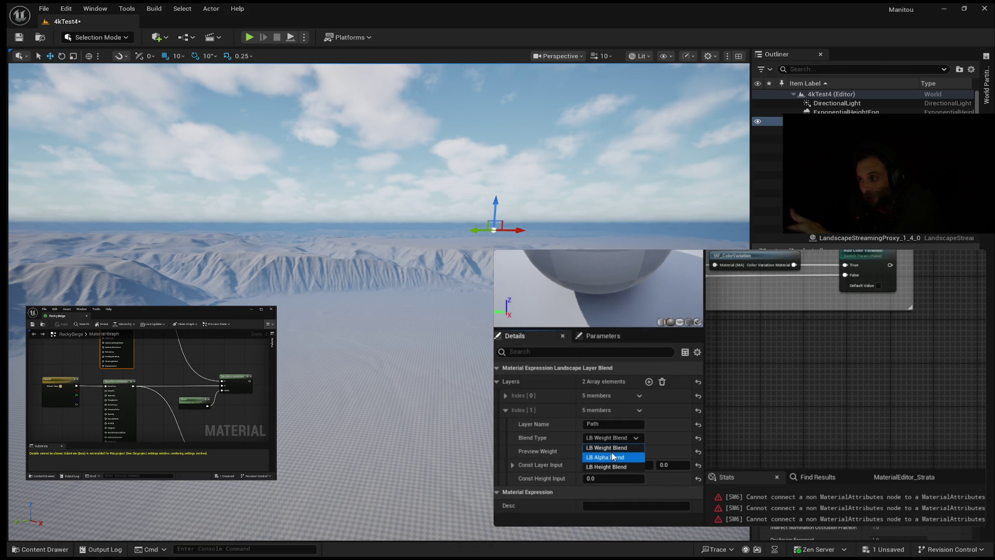
pyautogui.moveTo(613, 456)
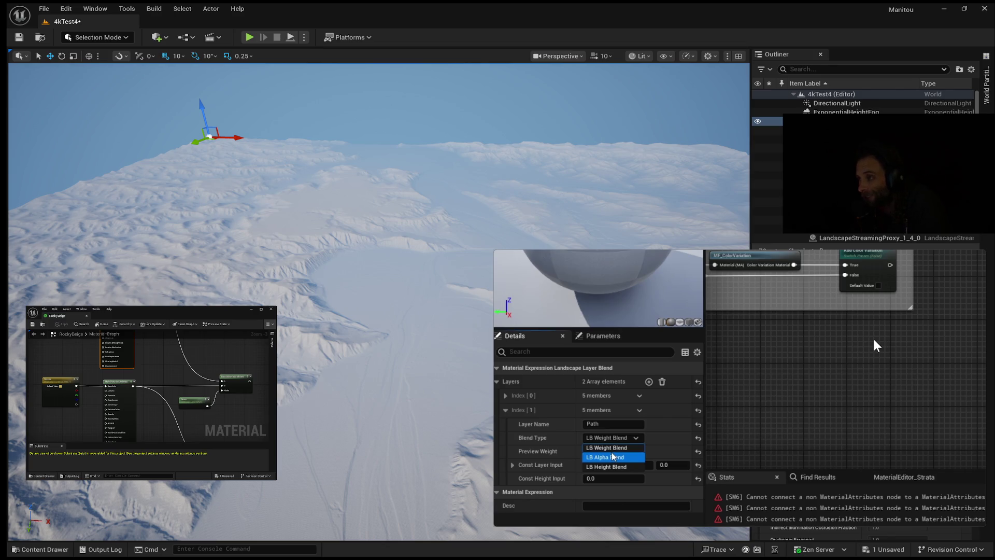
pyautogui.moveTo(668, 400)
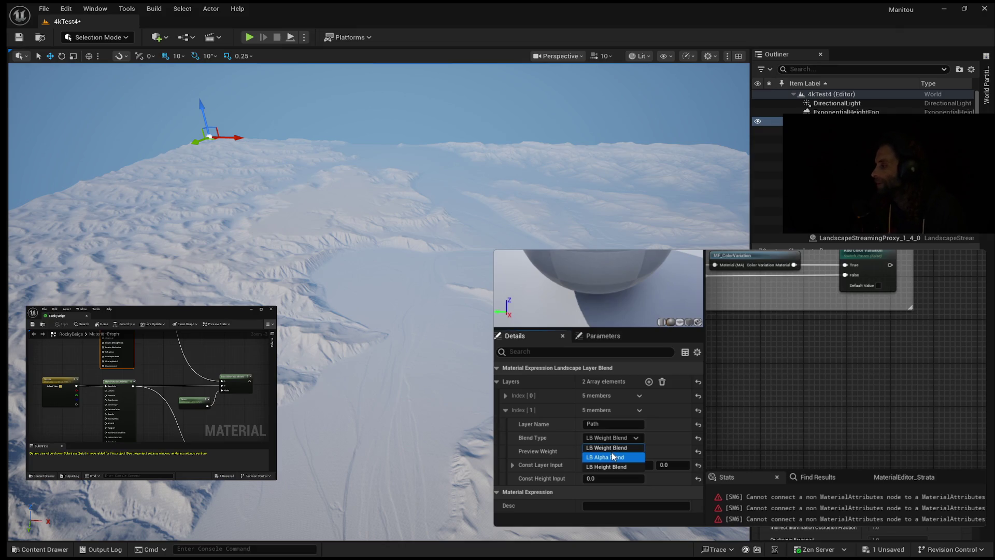
pyautogui.moveTo(817, 413)
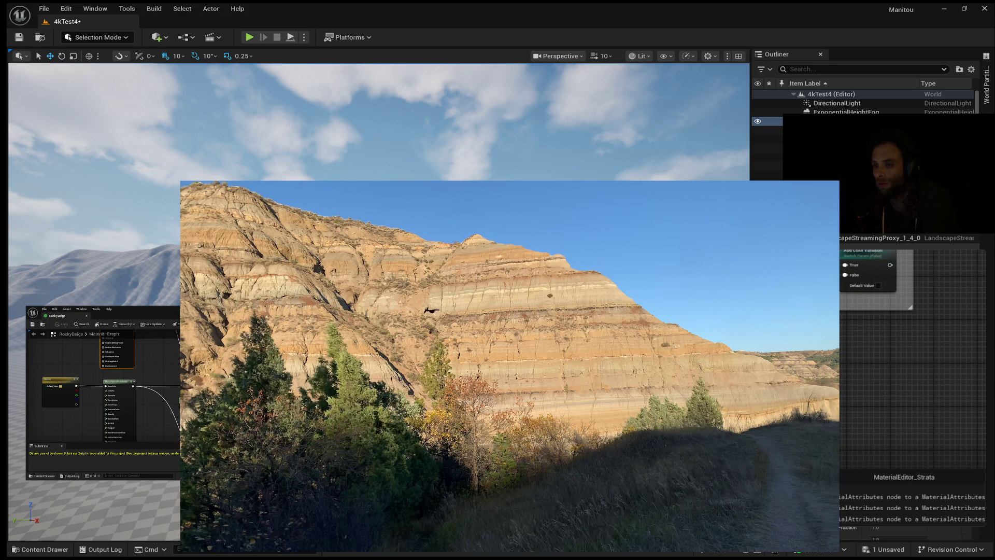
pyautogui.press('1')
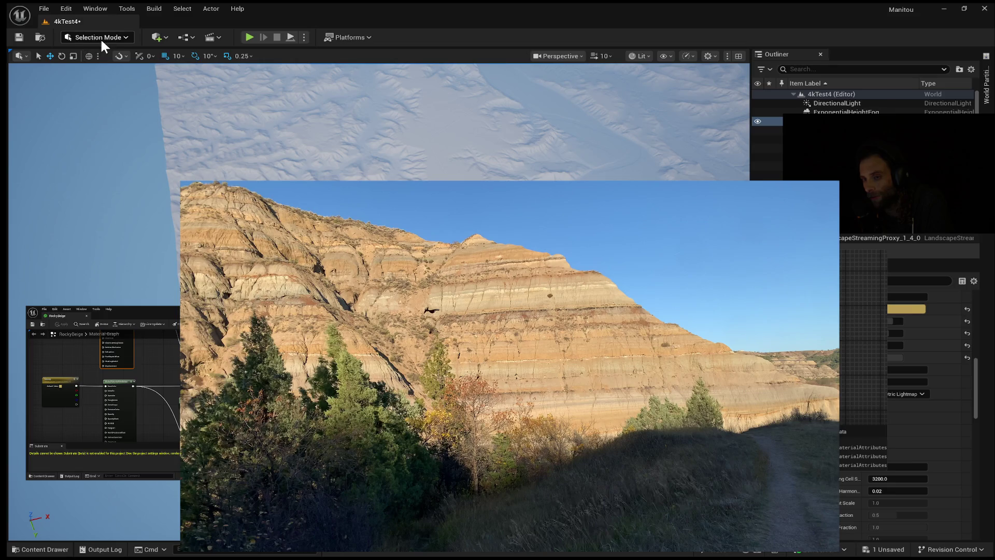
pyautogui.hotkey('shift', '2')
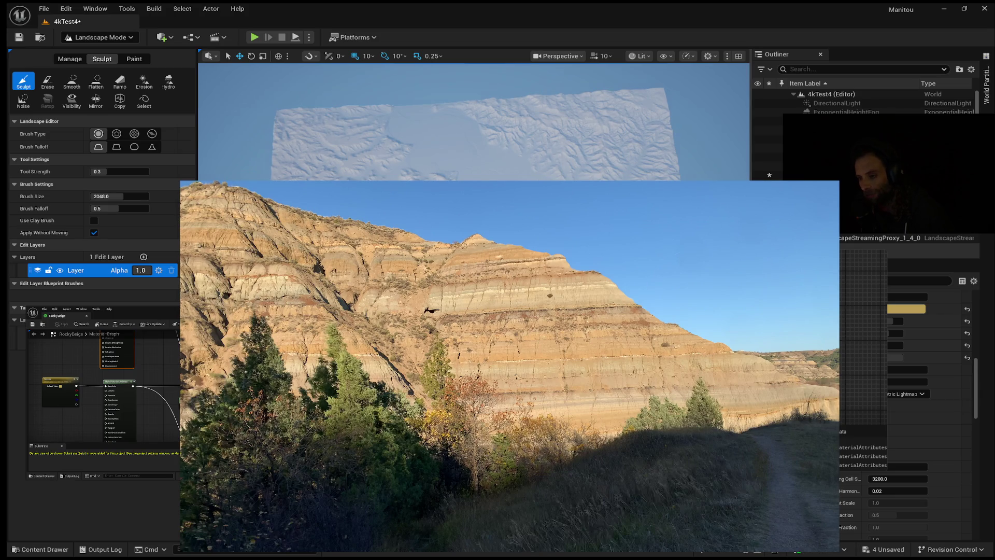
pyautogui.scroll(5, 474, 122)
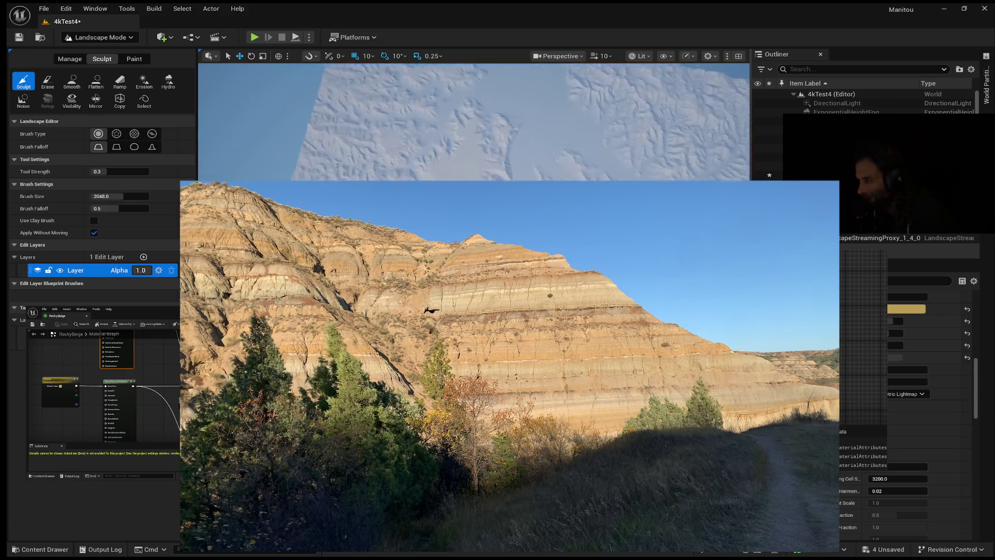
pyautogui.scroll(-5, 474, 122)
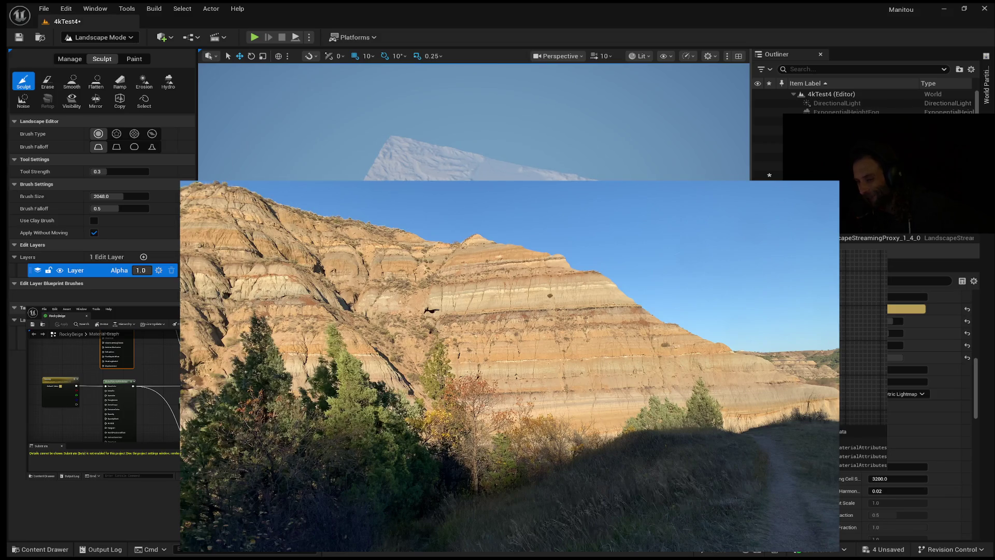
pyautogui.scroll(6, 474, 121)
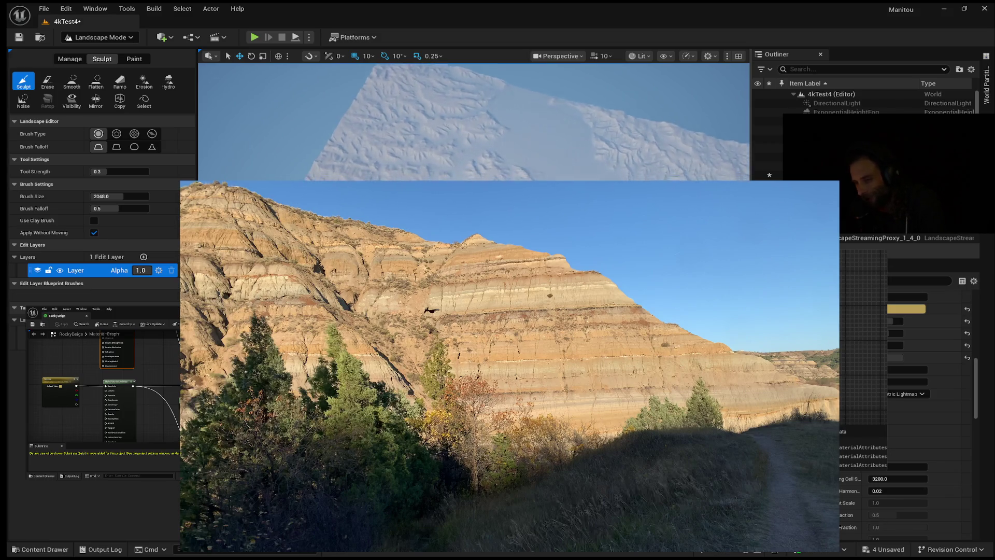
pyautogui.scroll(-5, 473, 122)
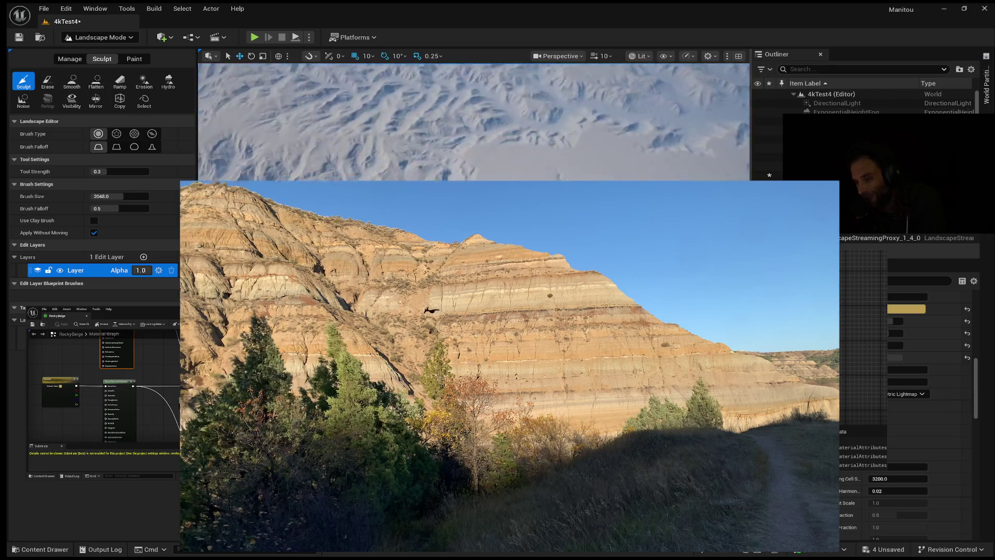
pyautogui.scroll(-6, 474, 122)
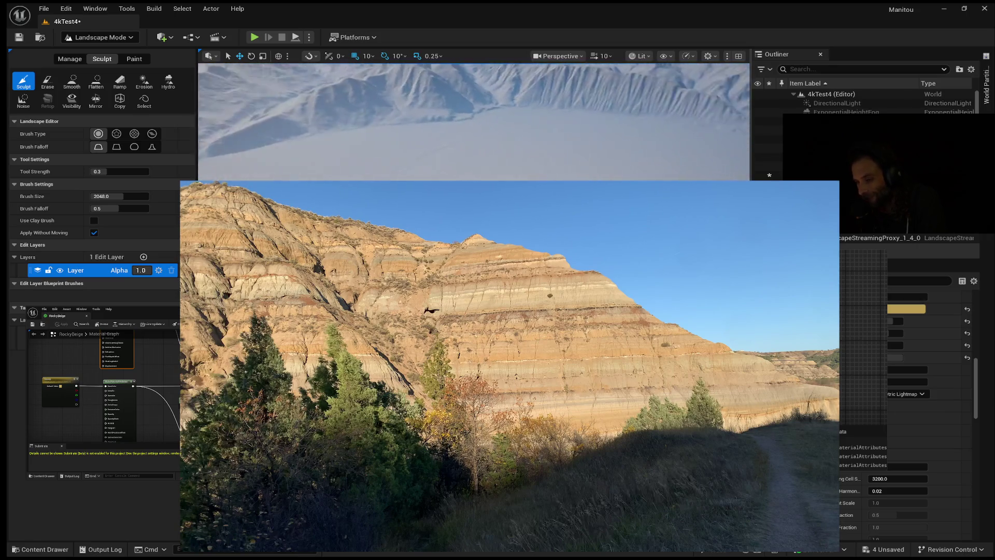
pyautogui.scroll(-1, 473, 122)
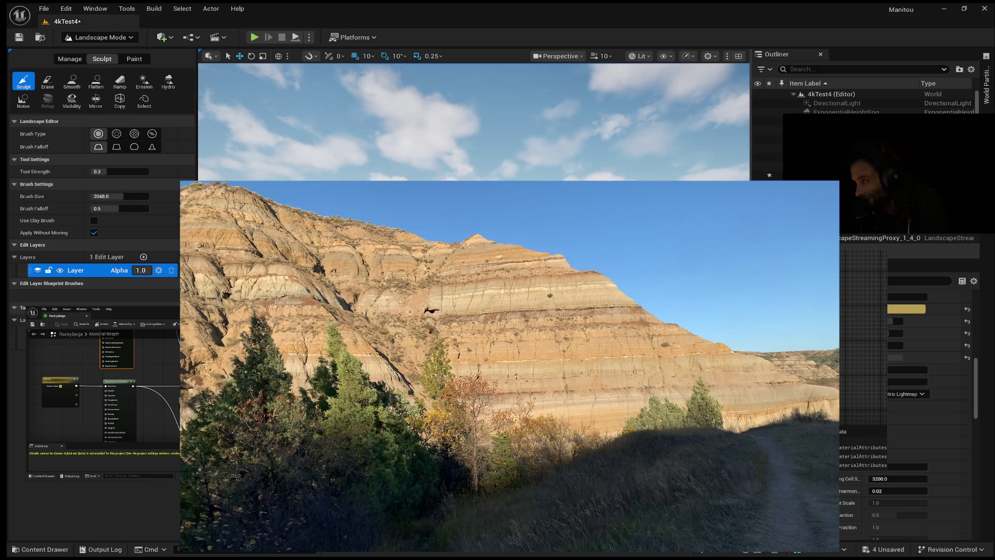
pyautogui.scroll(-8, 473, 122)
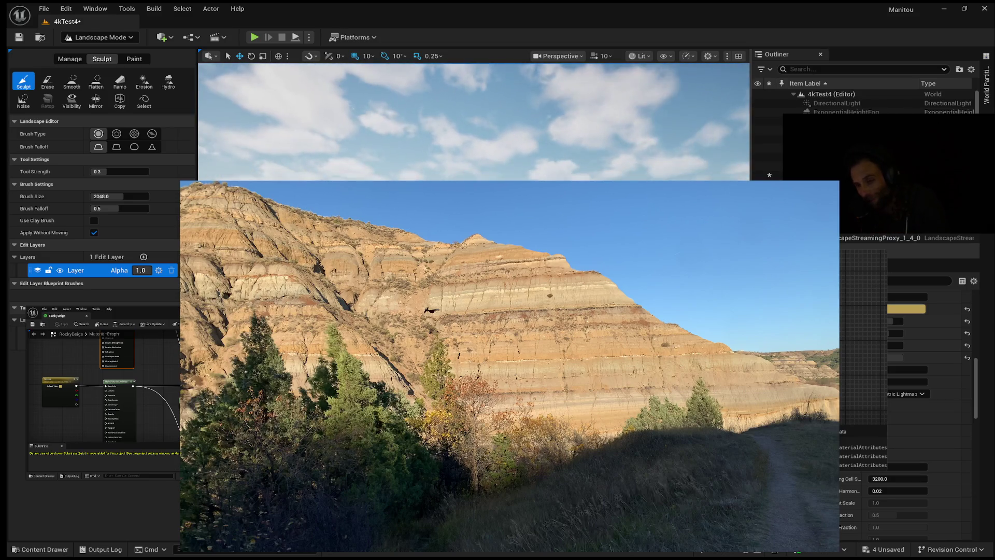
pyautogui.scroll(4, 473, 121)
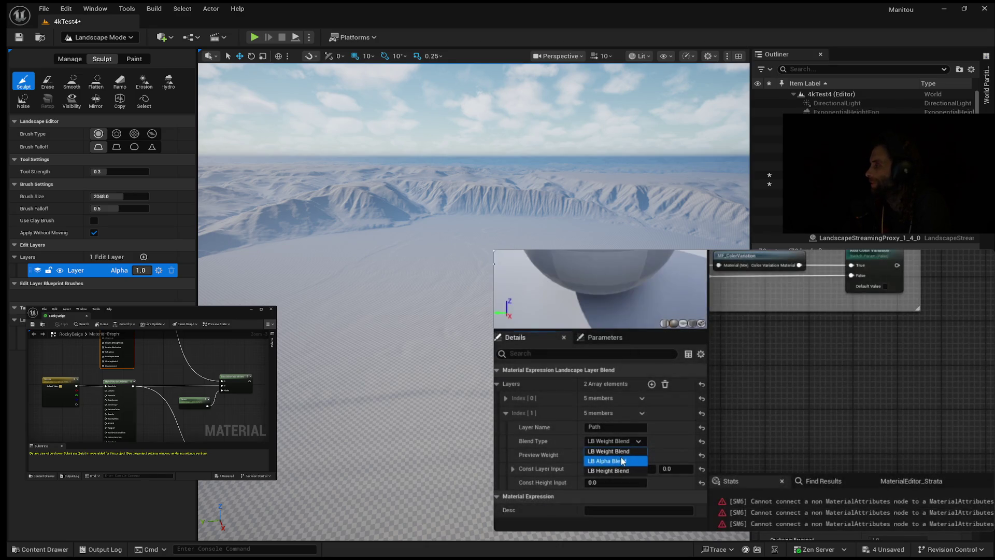
pyautogui.moveTo(497, 254)
pyautogui.moveTo(497, 254); pyautogui.dragTo(555, 287)
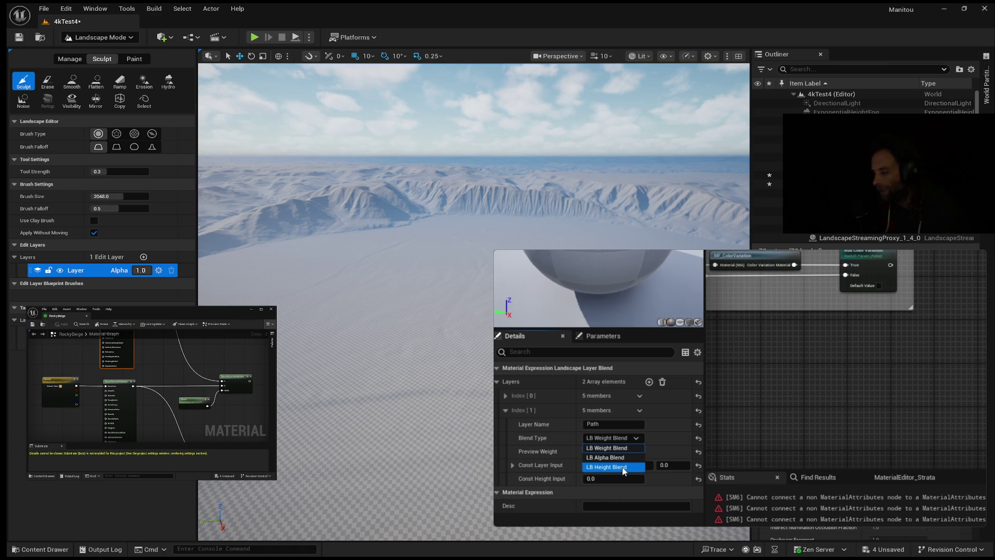
pyautogui.moveTo(740, 389)
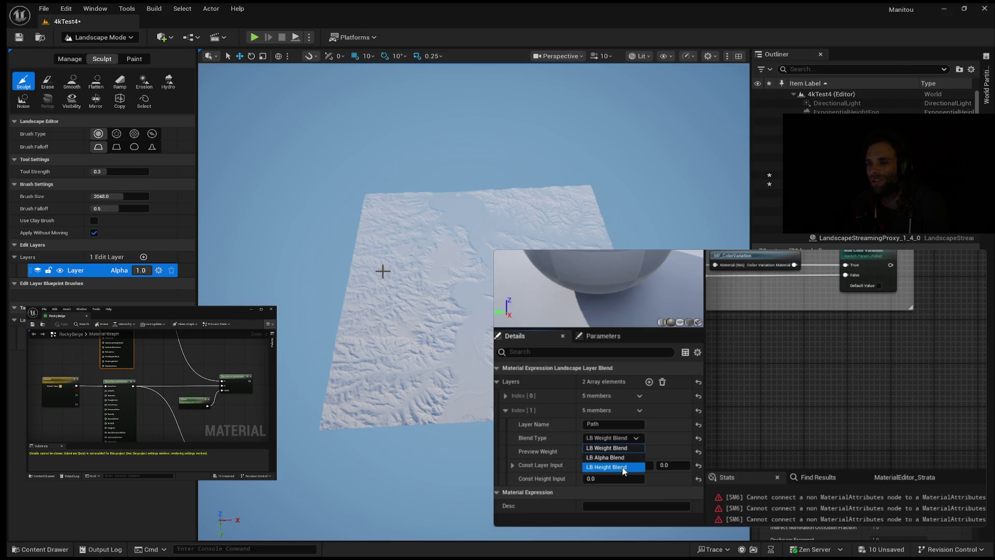
pyautogui.moveTo(383, 271); pyautogui.dragTo(384, 244)
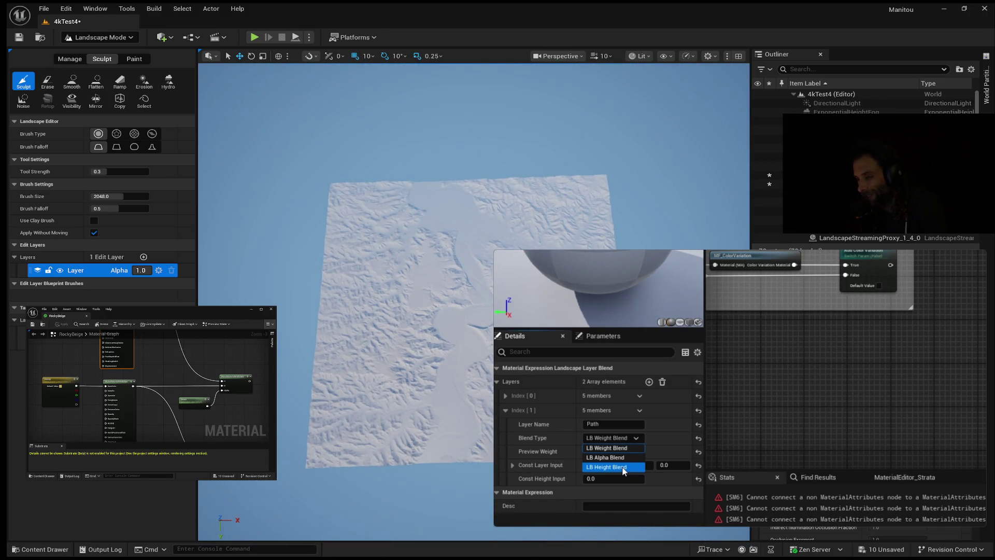
pyautogui.moveTo(386, 263); pyautogui.dragTo(386, 223)
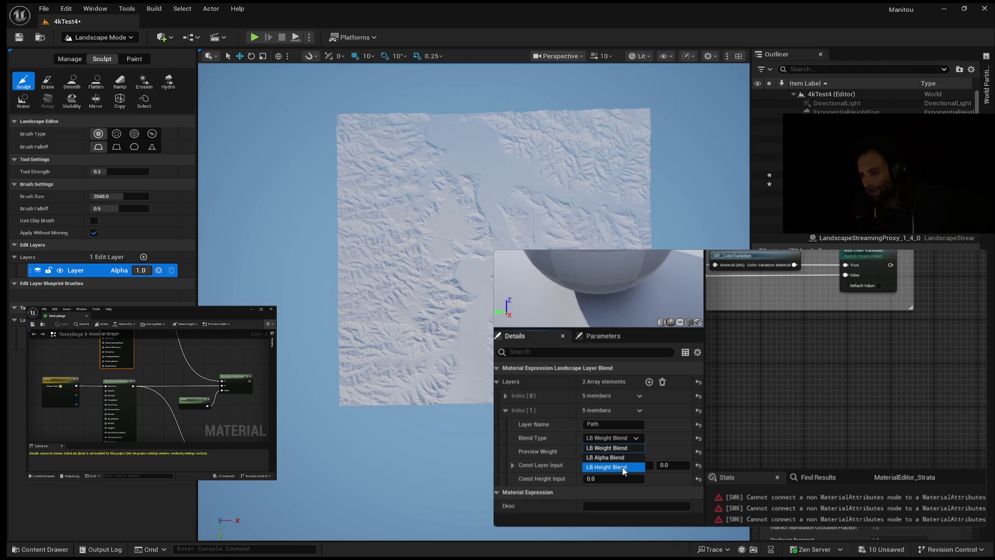
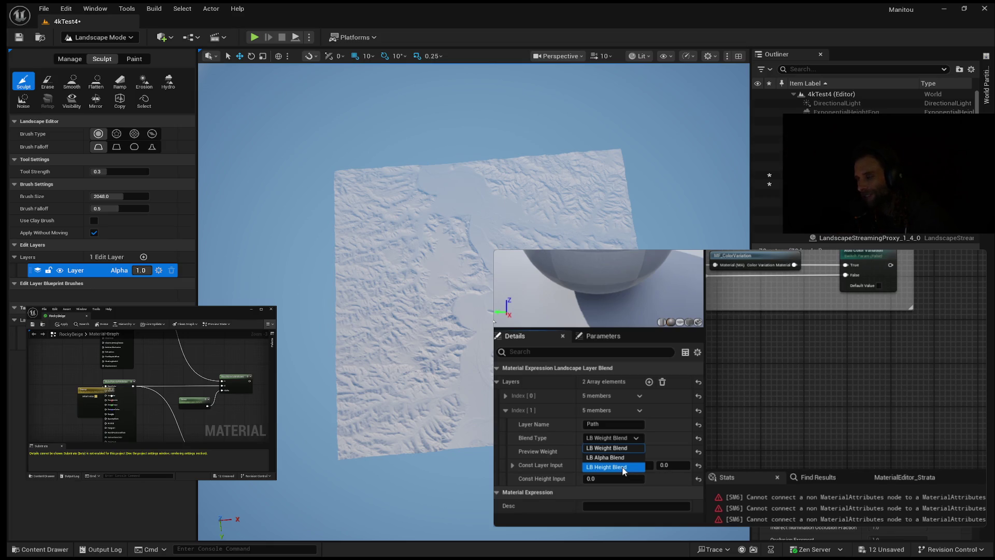
# Rewind the tutorial about 20 seconds to rewatch the Landscape Layer Blend part
pyautogui.moveTo(500, 324)
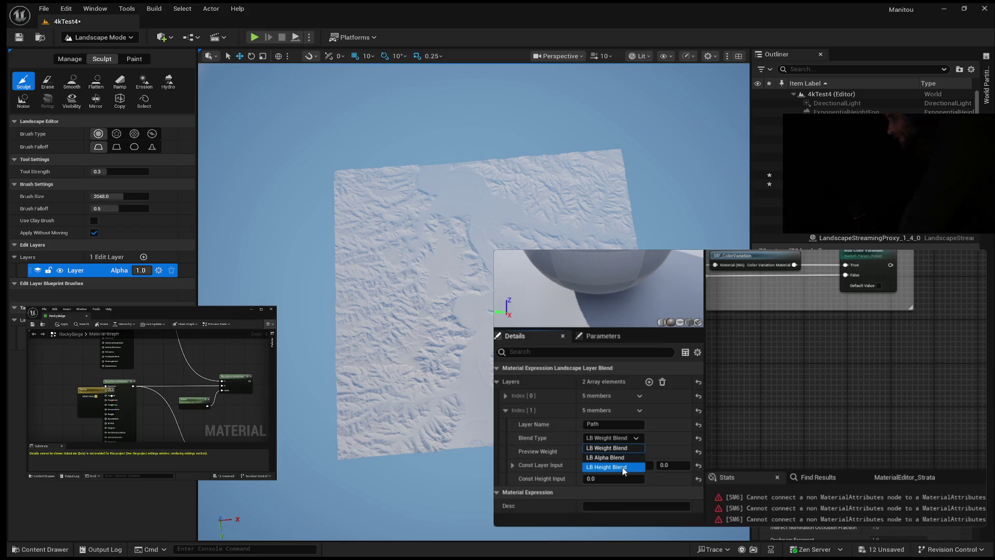
pyautogui.moveTo(579, 502)
pyautogui.moveTo(946, 287)
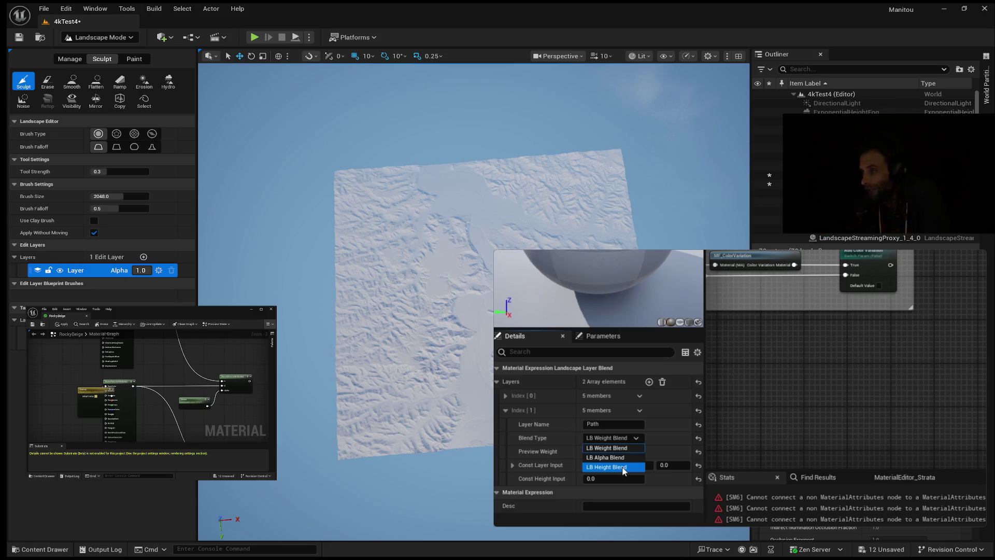
pyautogui.moveTo(800, 369)
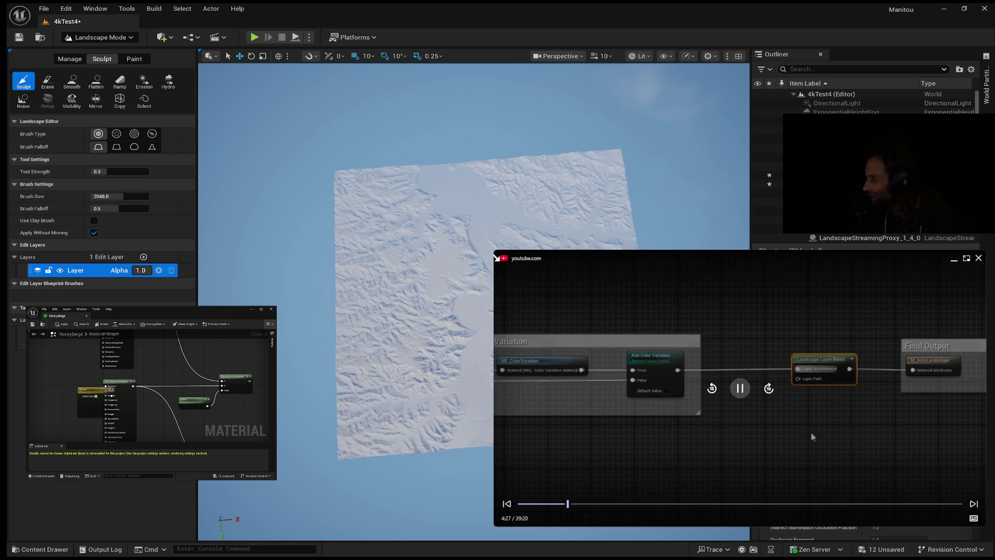
pyautogui.moveTo(570, 330)
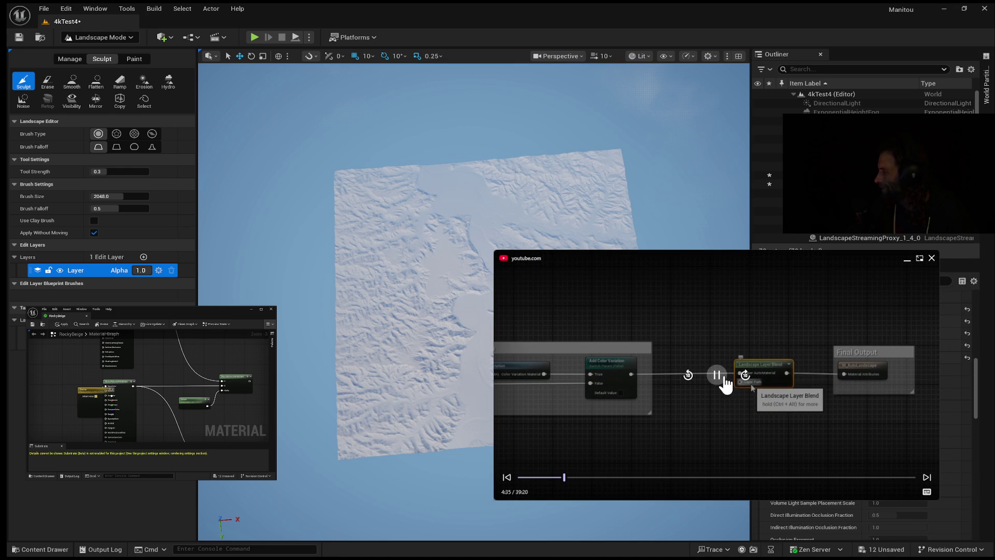
pyautogui.doubleClick(690, 376)
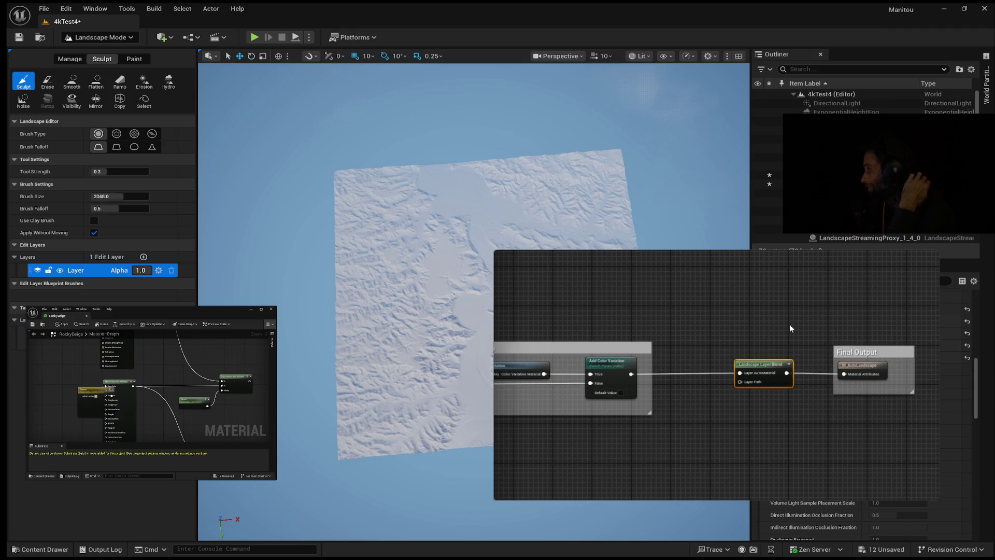
# Widen the picture-in-picture tutorial window by dragging its right edge
pyautogui.moveTo(869, 363)
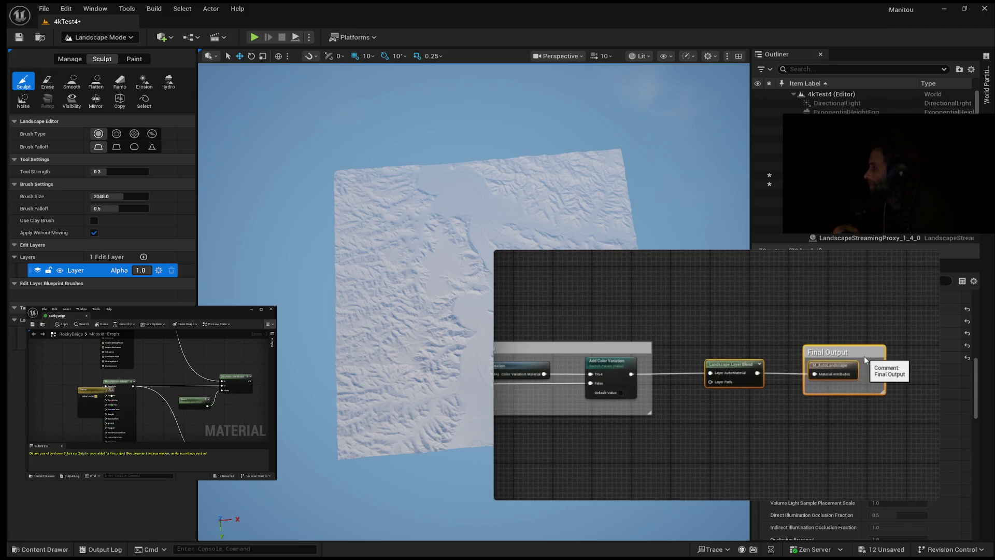
pyautogui.moveTo(807, 280)
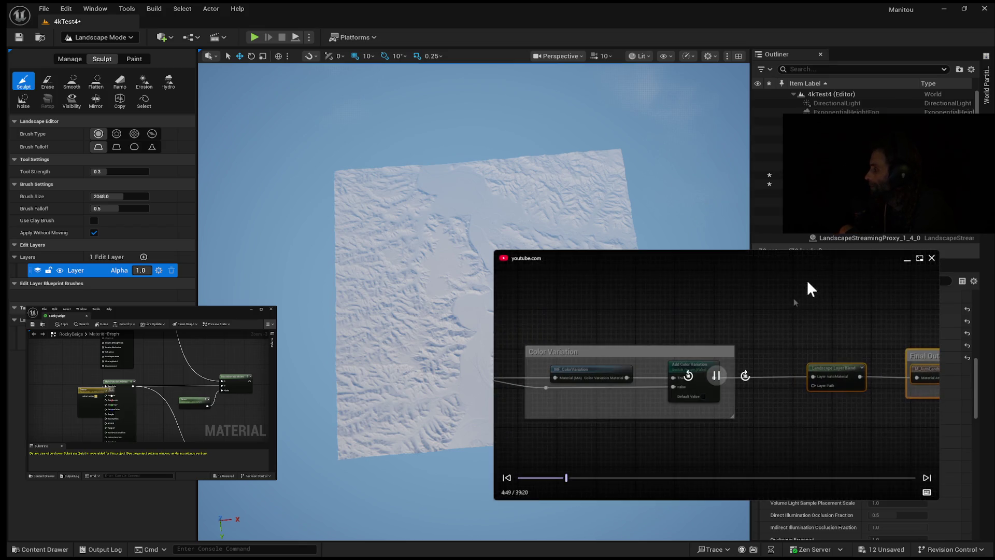
pyautogui.moveTo(938, 325)
pyautogui.mouseDown()
pyautogui.moveTo(991, 318)
pyautogui.moveTo(970, 316)
pyautogui.mouseUp()
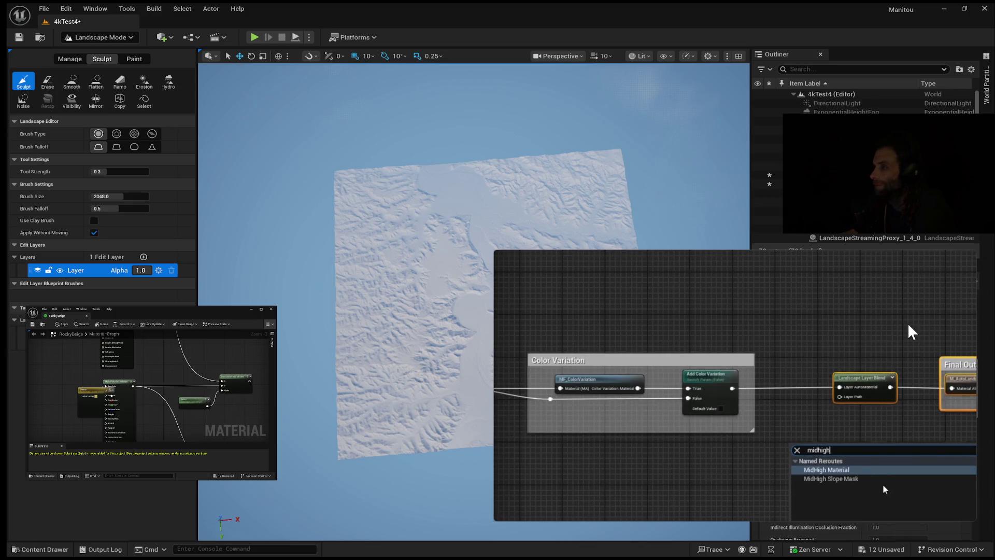
# Finish enlarging the picture-in-picture tutorial player beside the 4kTest4 landscape
pyautogui.moveTo(957, 316)
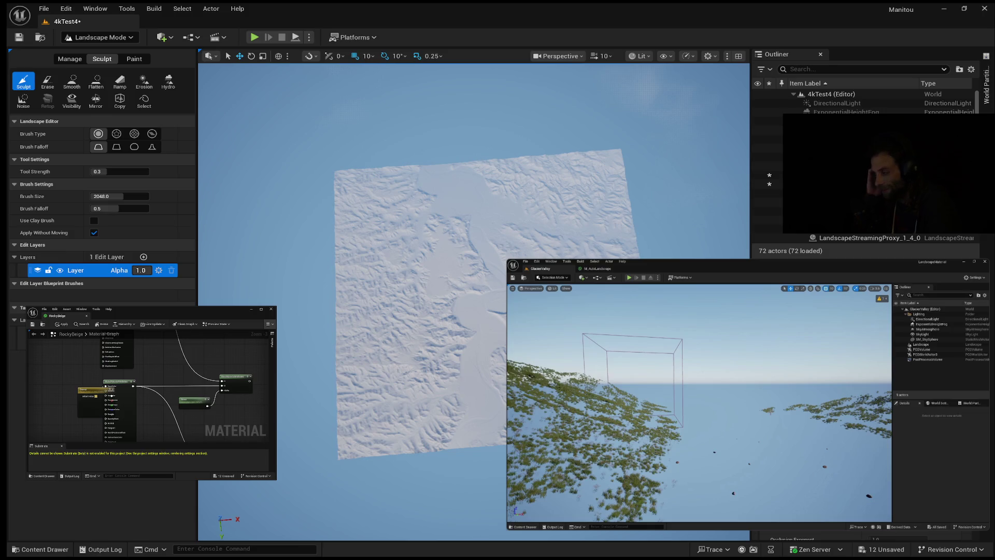
pyautogui.moveTo(759, 395)
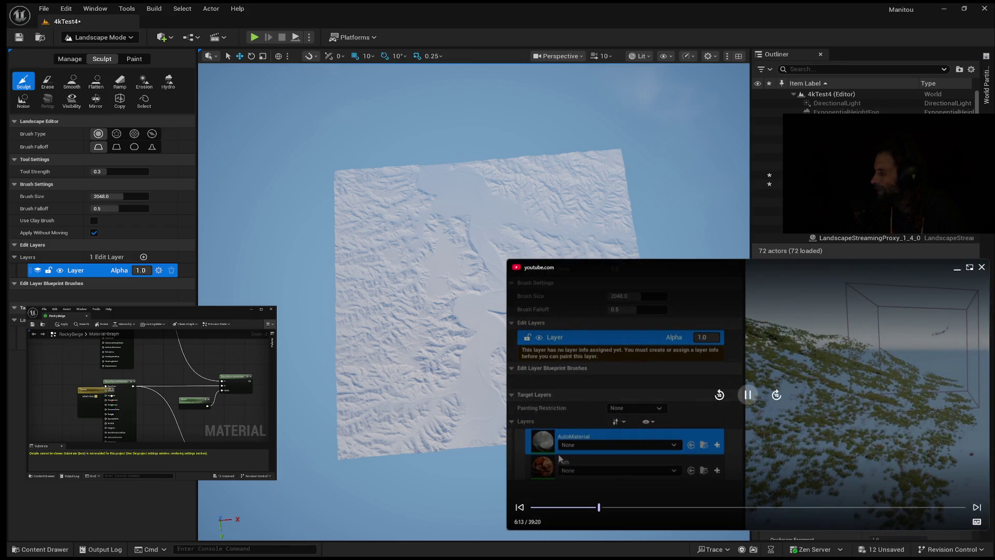
pyautogui.moveTo(727, 524); pyautogui.dragTo(726, 543)
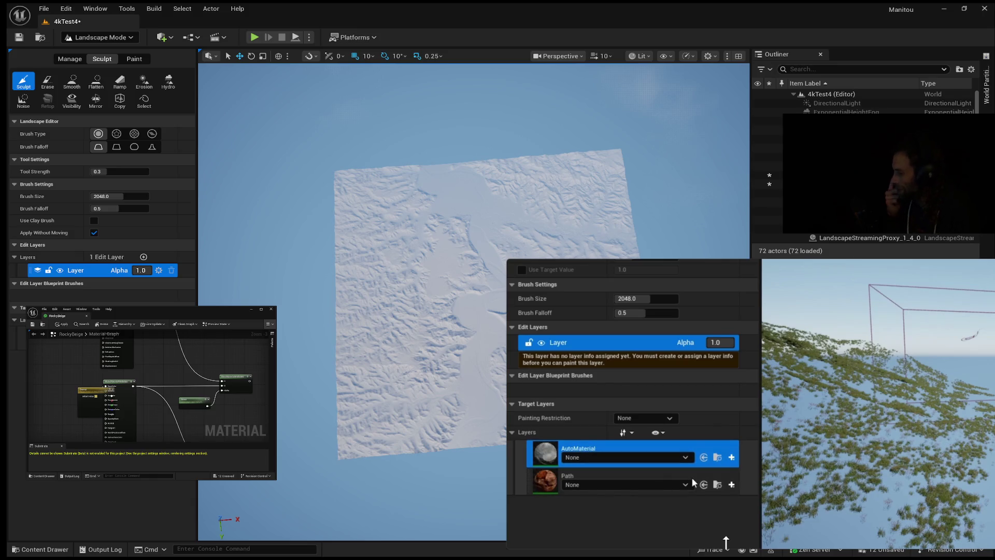
pyautogui.moveTo(872, 495)
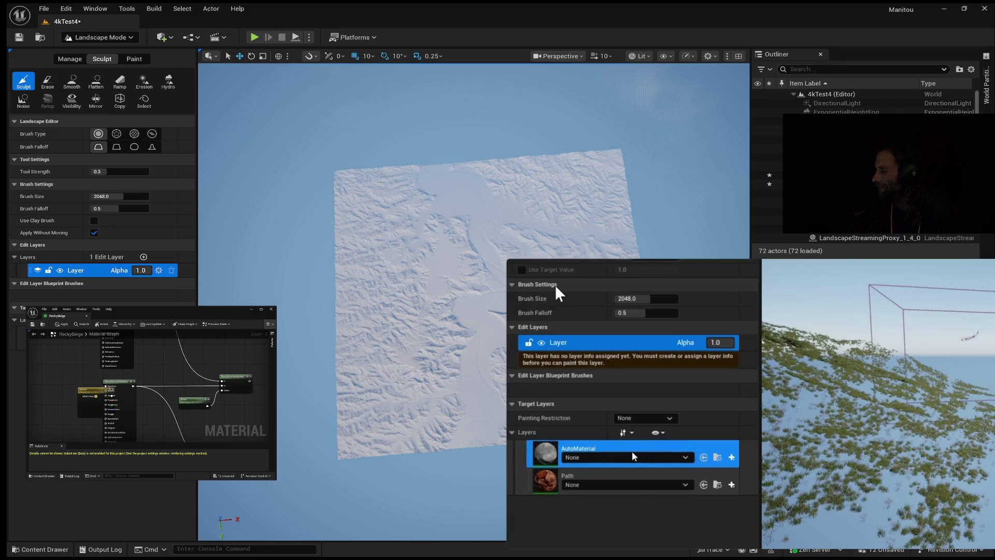
pyautogui.moveTo(519, 337)
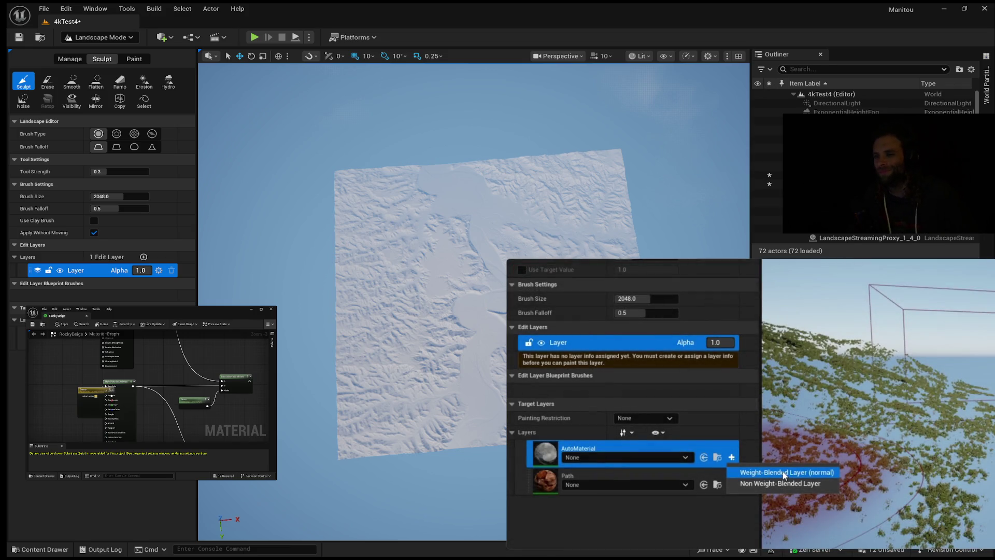
pyautogui.moveTo(881, 381)
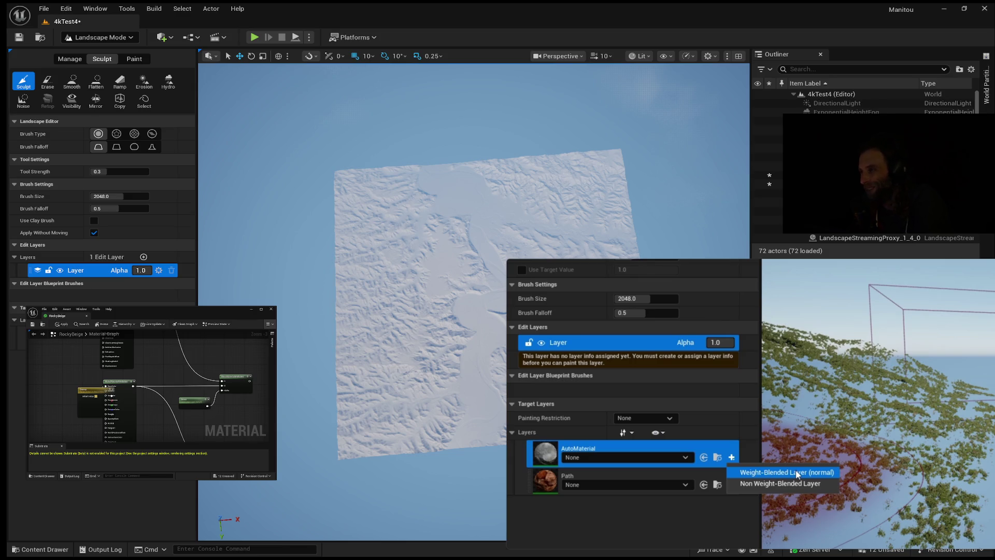
pyautogui.moveTo(778, 362)
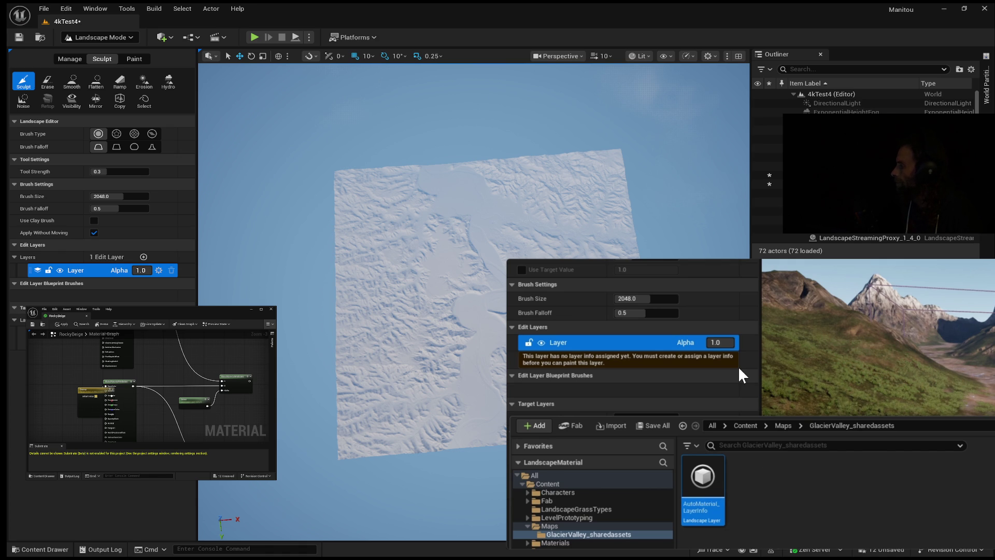
# Pause the picture-in-picture tutorial beside the sculpted 4kTest4 landscape
pyautogui.moveTo(766, 412)
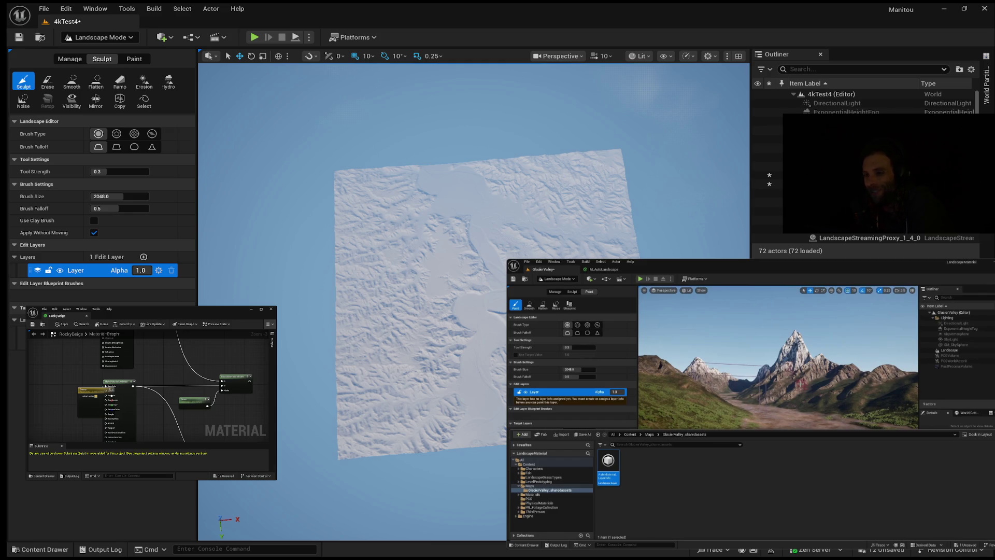
pyautogui.click(772, 407)
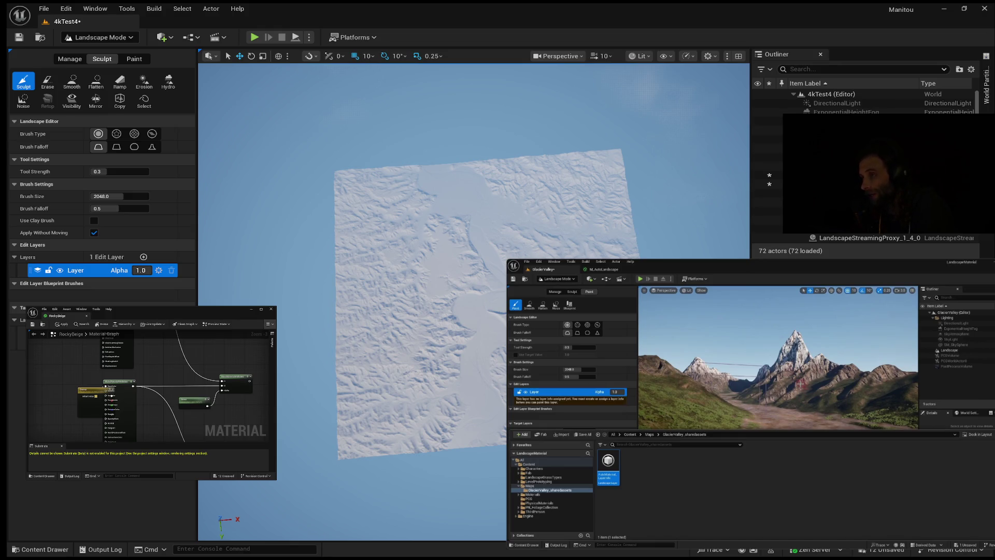
pyautogui.moveTo(761, 394)
pyautogui.moveTo(621, 451)
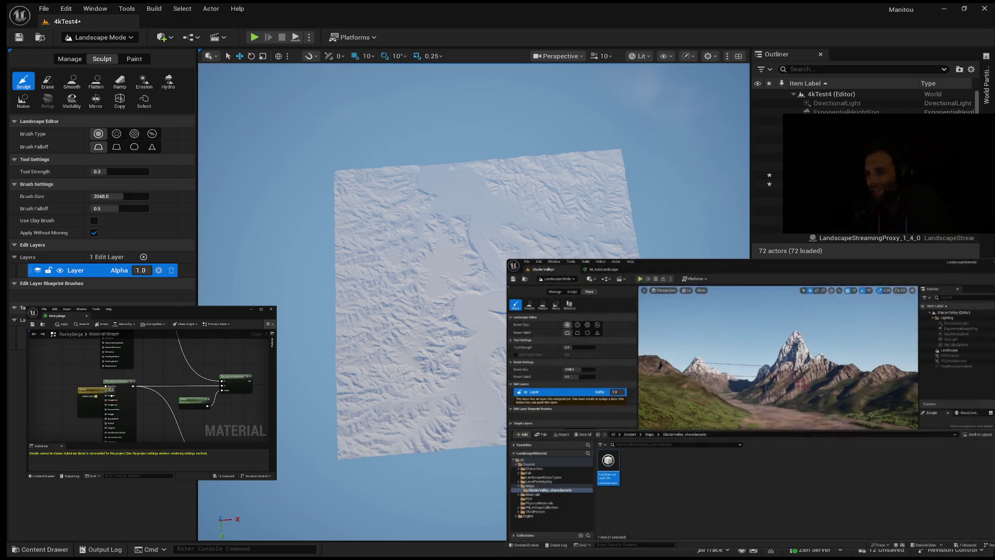
pyautogui.moveTo(782, 533)
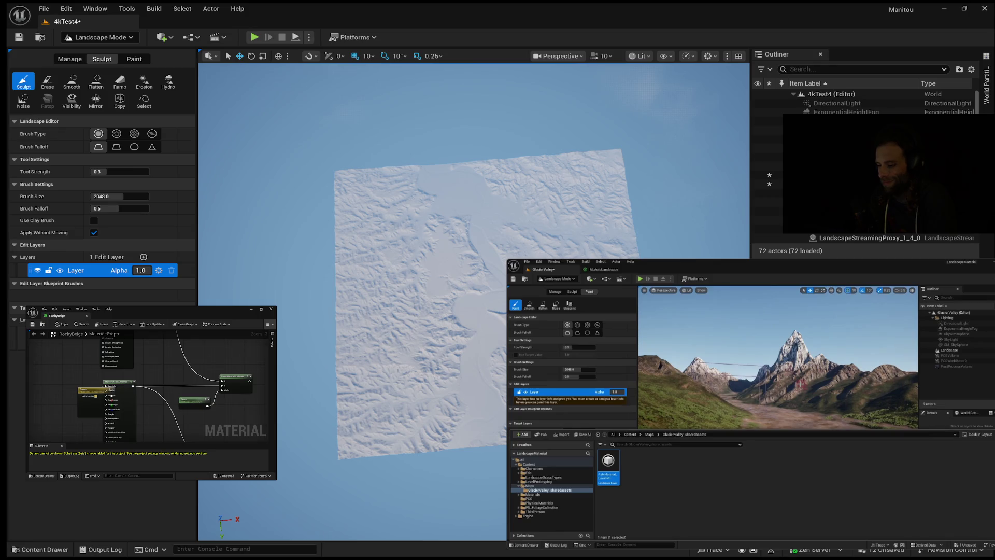
pyautogui.moveTo(717, 307)
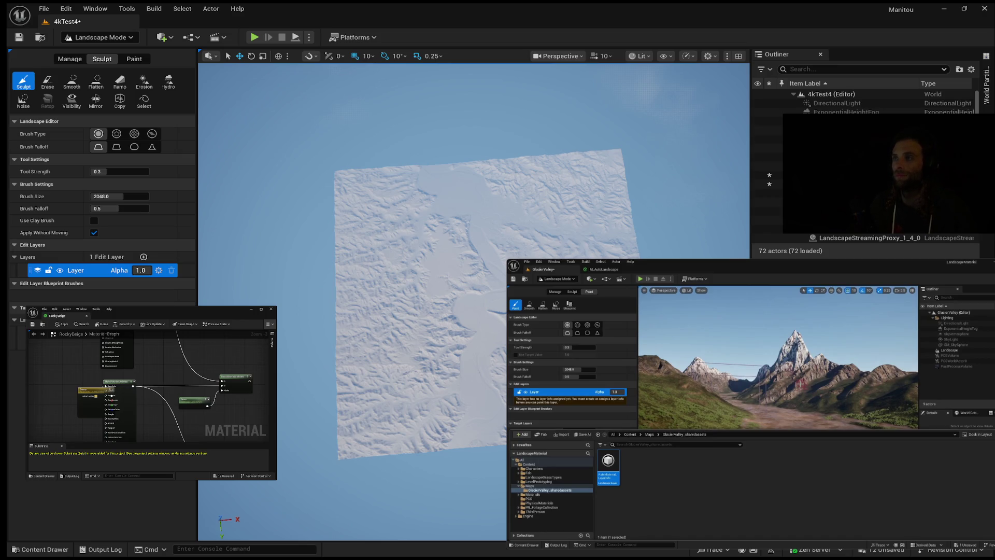
pyautogui.moveTo(763, 380)
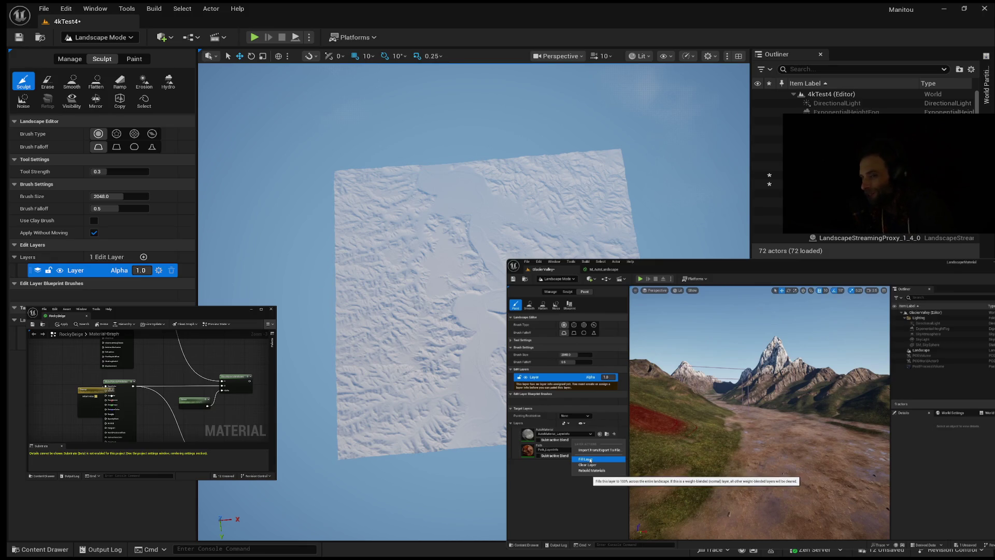
pyautogui.moveTo(573, 353)
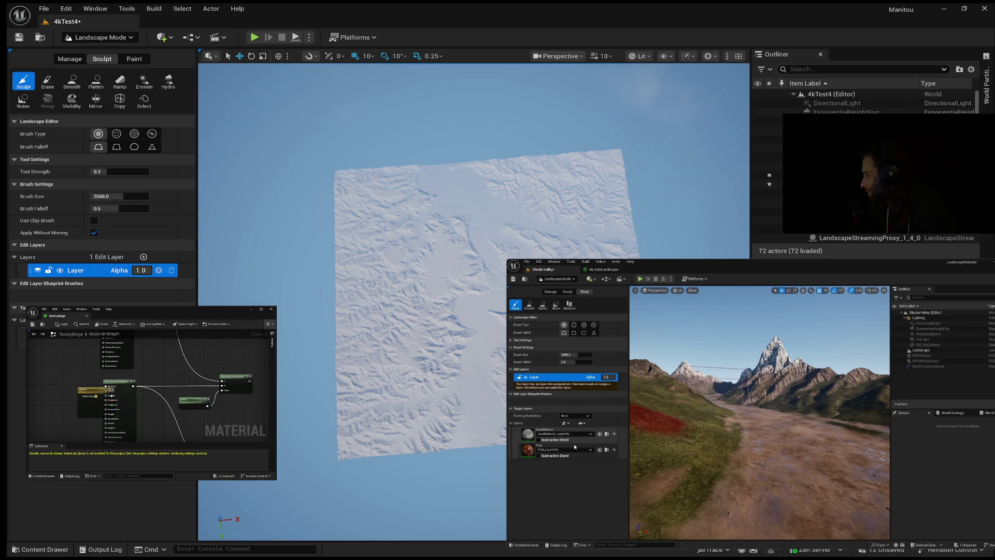
# Pause the tutorial at 9:11, then resume playback
pyautogui.moveTo(753, 438)
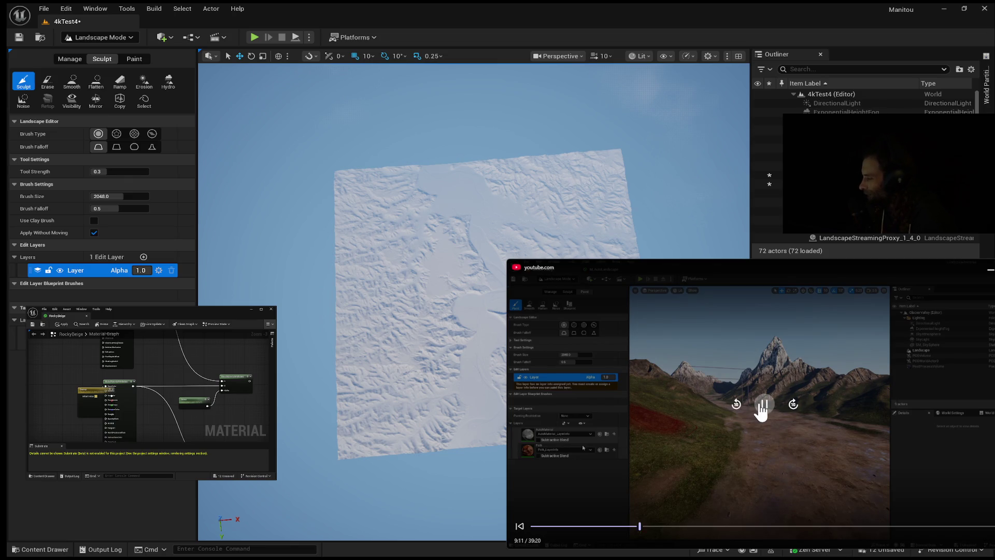
pyautogui.click(763, 404)
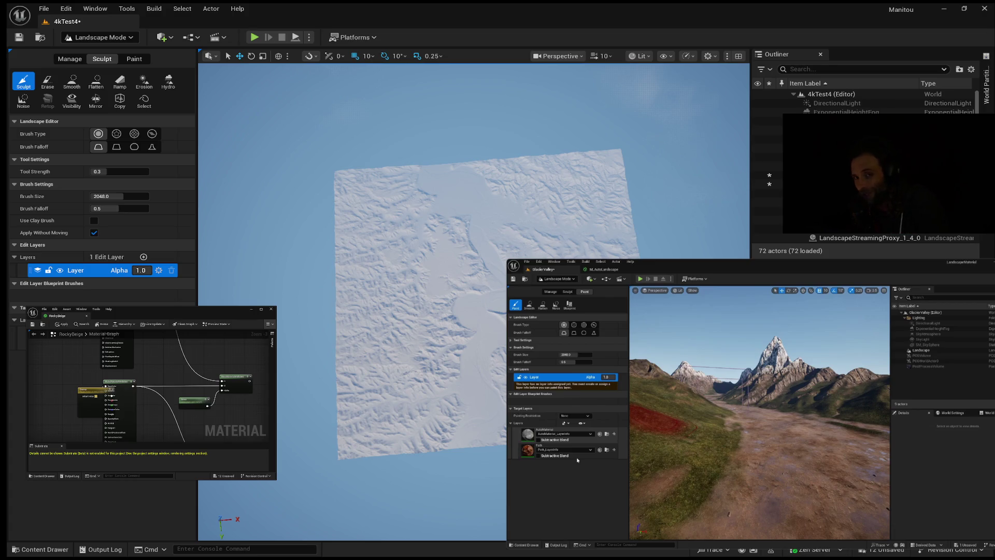
pyautogui.moveTo(755, 506)
pyautogui.click(765, 404)
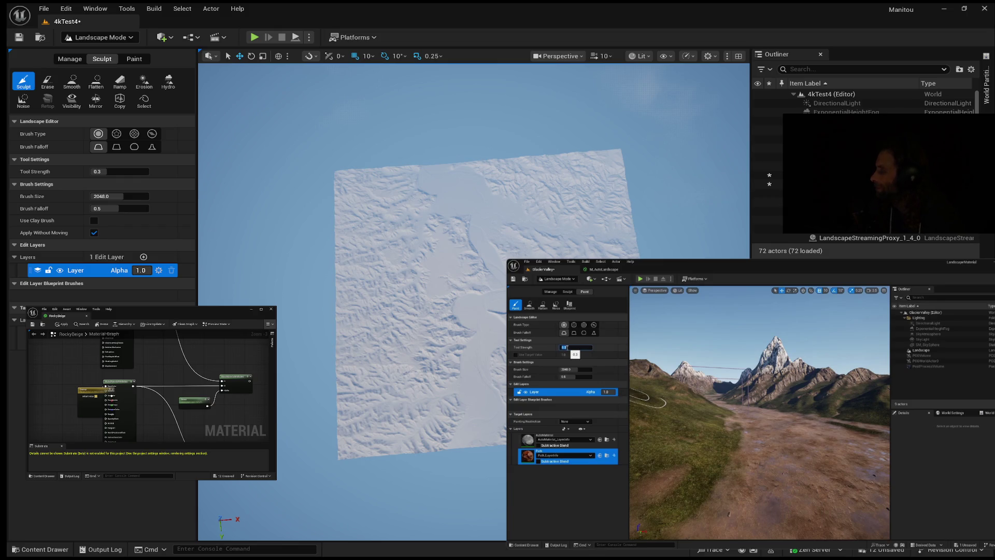
pyautogui.moveTo(662, 319)
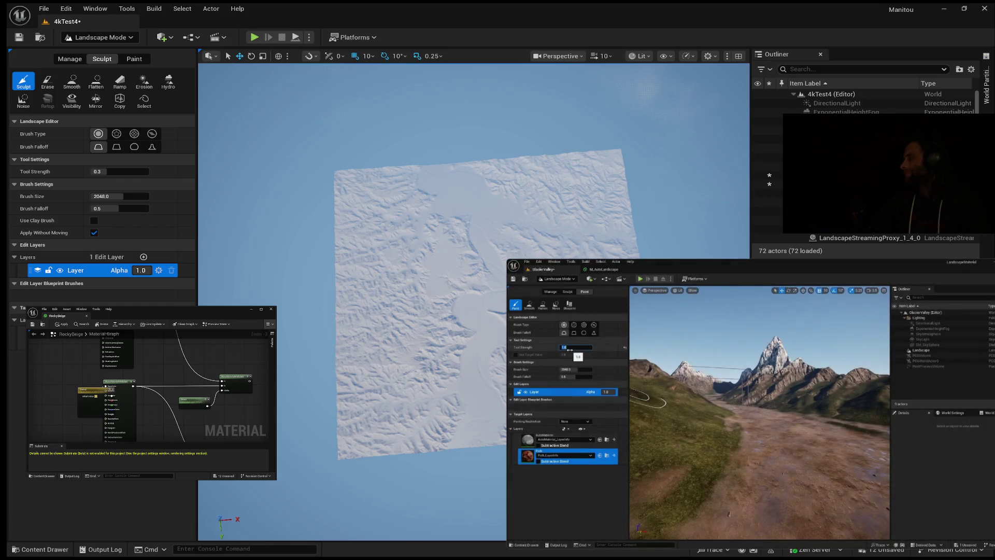
pyautogui.moveTo(829, 314)
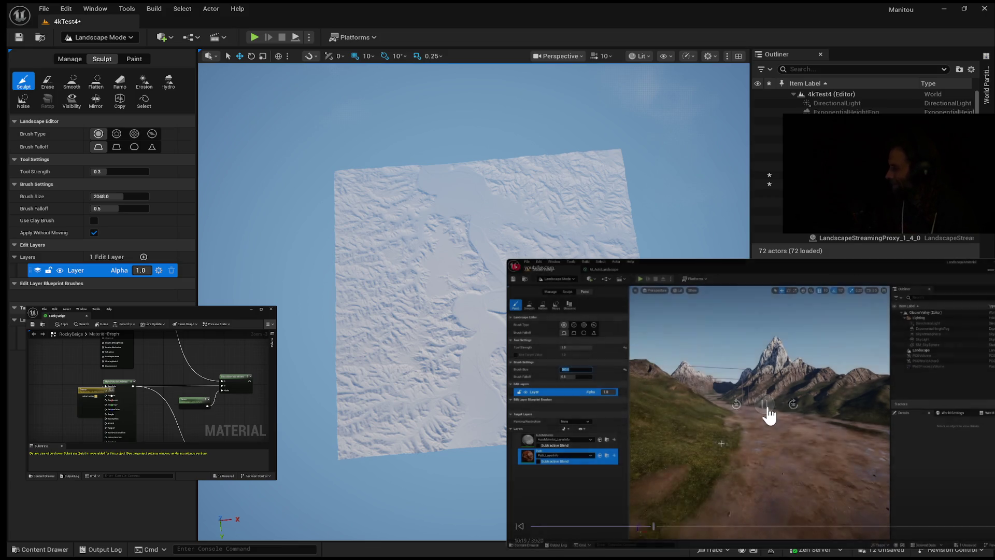
pyautogui.moveTo(767, 406)
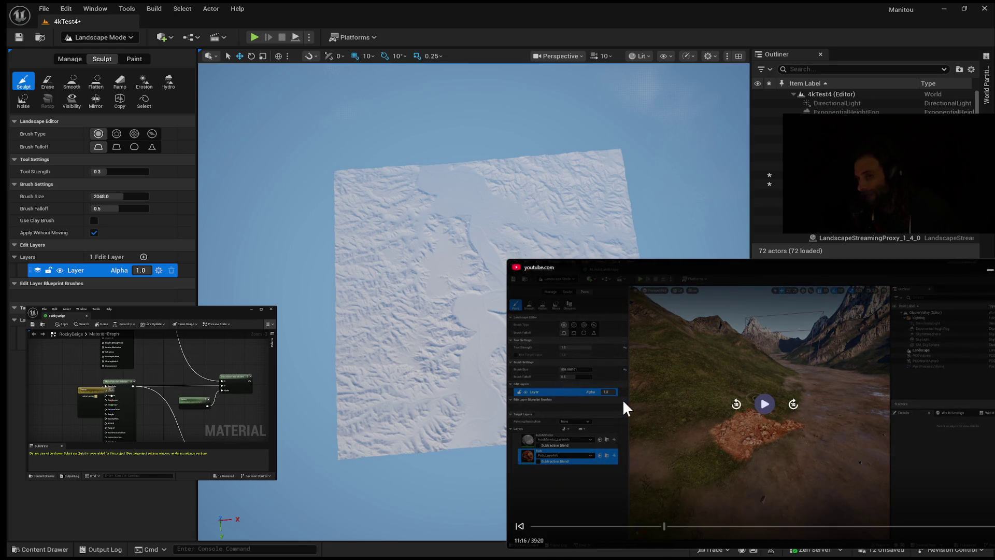
# Play, pause and resume the tutorial, then pause it at 11:16 on the red-painted patch
pyautogui.click(763, 401)
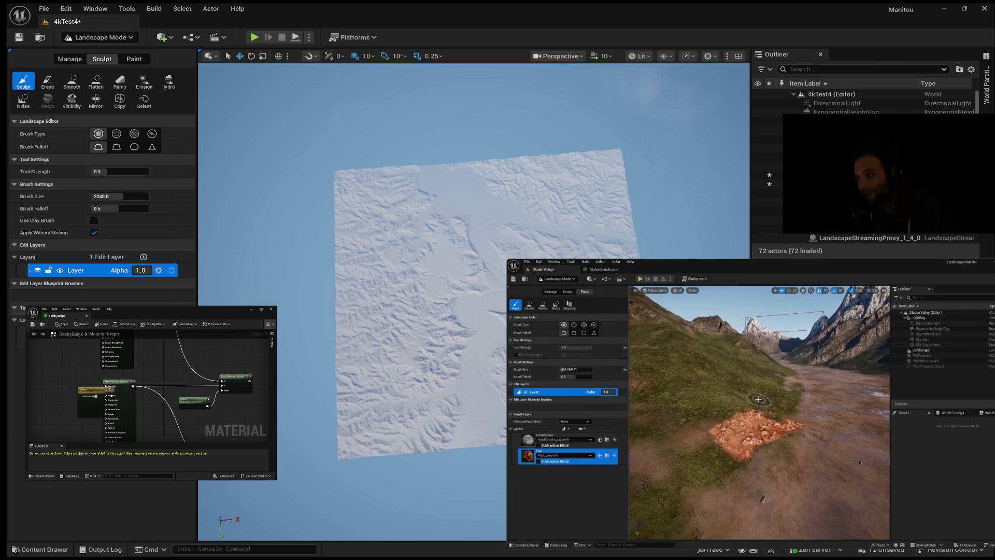
pyautogui.click(760, 394)
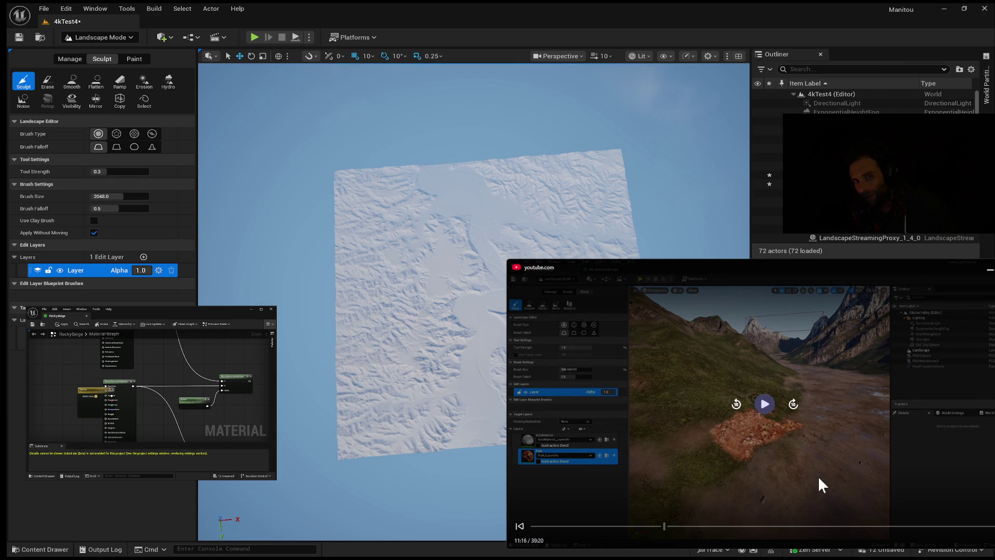
pyautogui.click(894, 465)
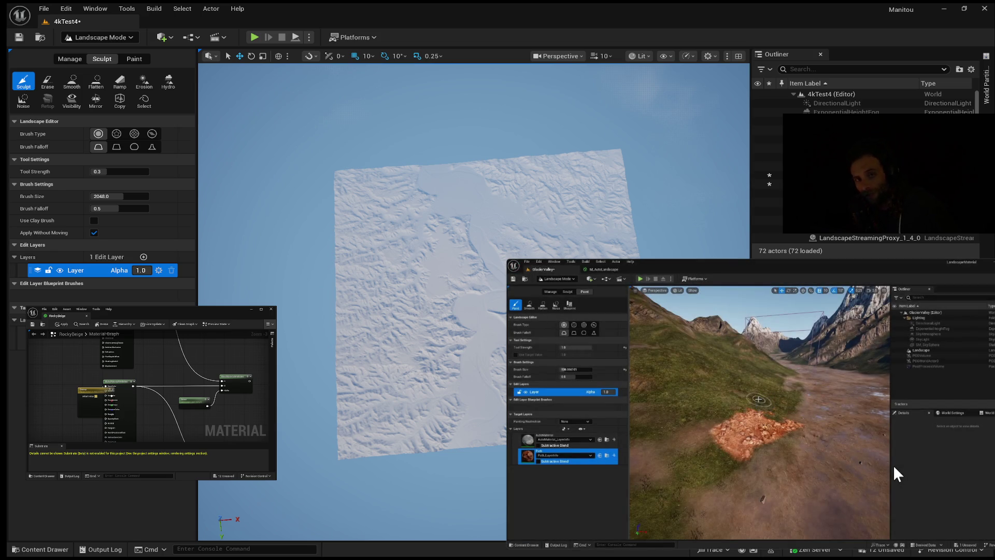
pyautogui.moveTo(844, 421)
pyautogui.moveTo(784, 426)
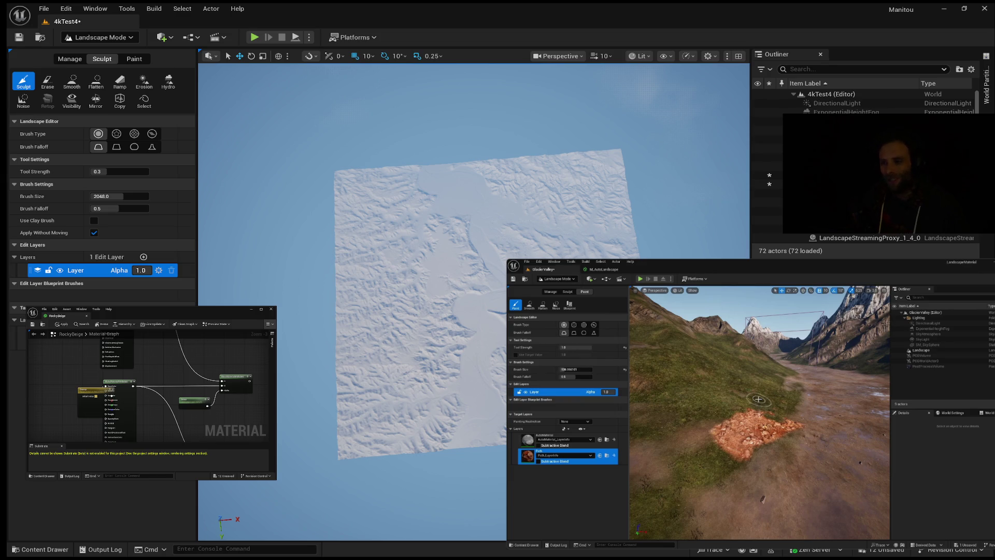
pyautogui.moveTo(733, 417)
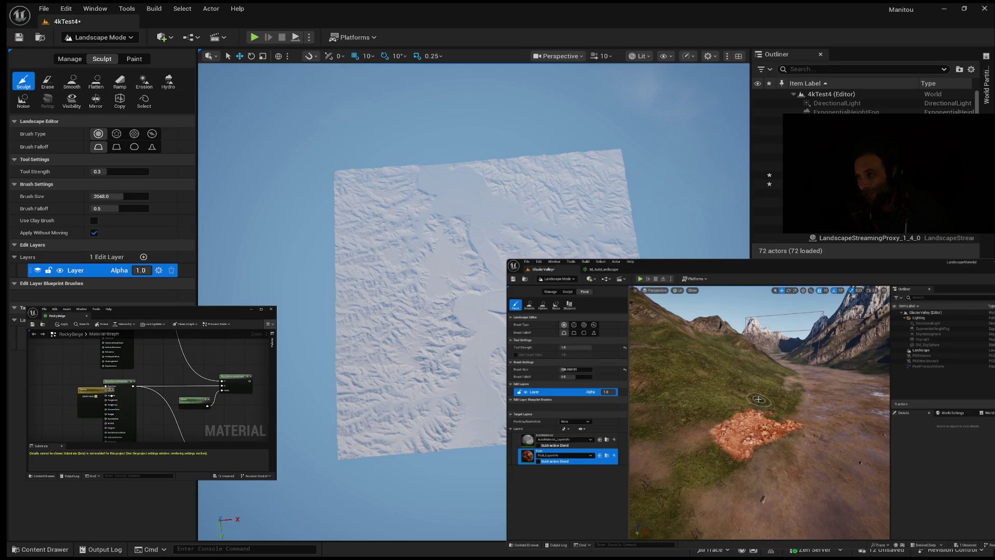
pyautogui.click(757, 300)
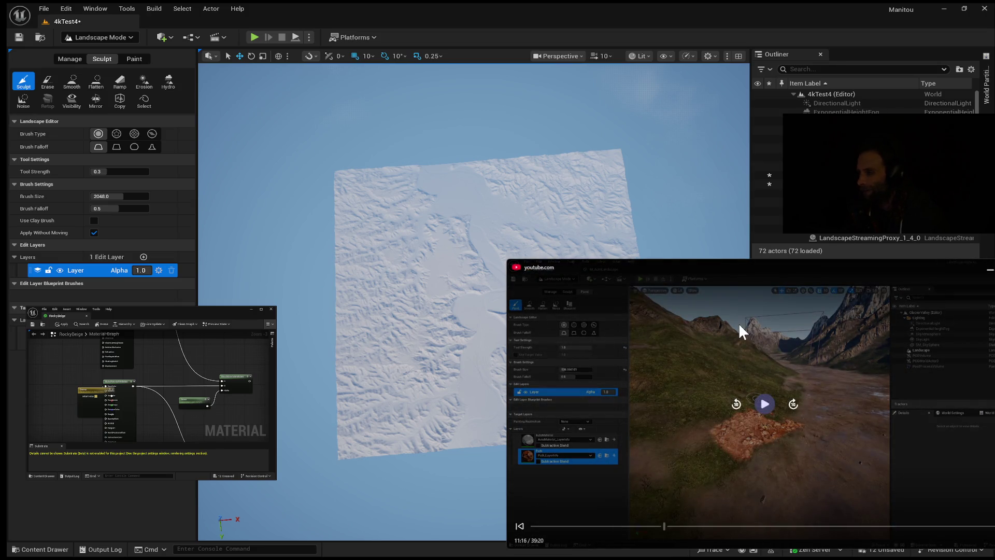
# Resume the tutorial, then rewind it to about 11:37
pyautogui.click(763, 404)
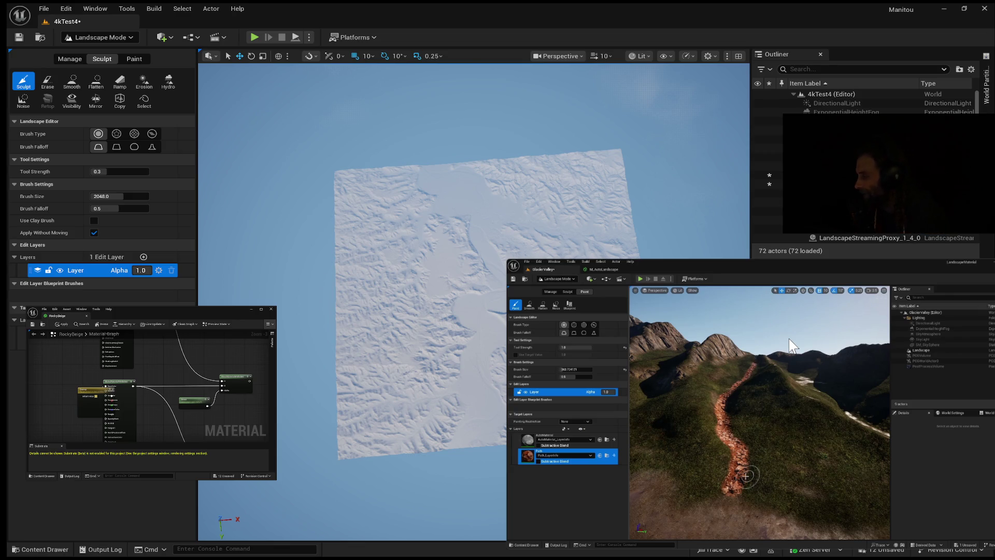
pyautogui.moveTo(770, 390)
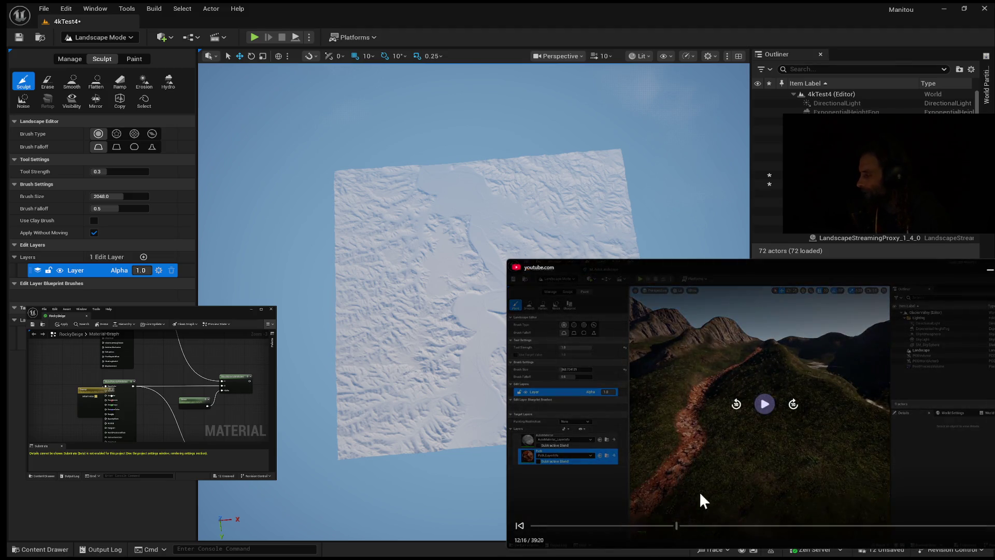
pyautogui.click(672, 526)
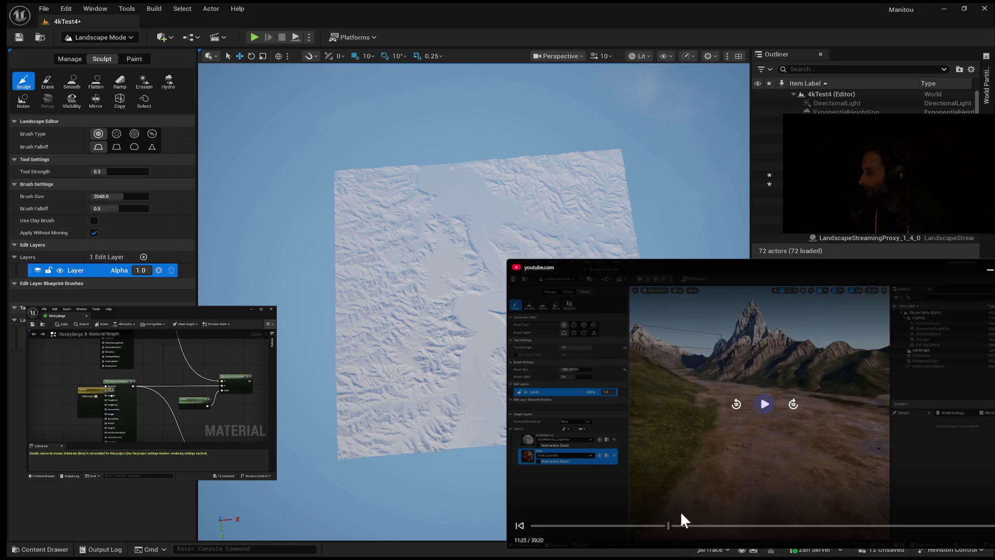
# Resume the tutorial from 11:37 and keep it playing past 11:41
pyautogui.click(761, 405)
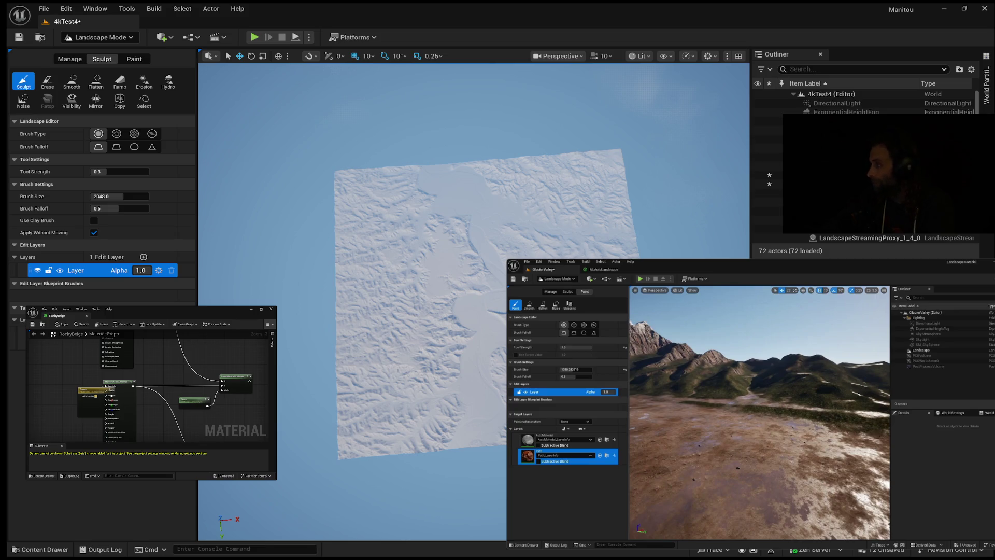
pyautogui.moveTo(689, 355)
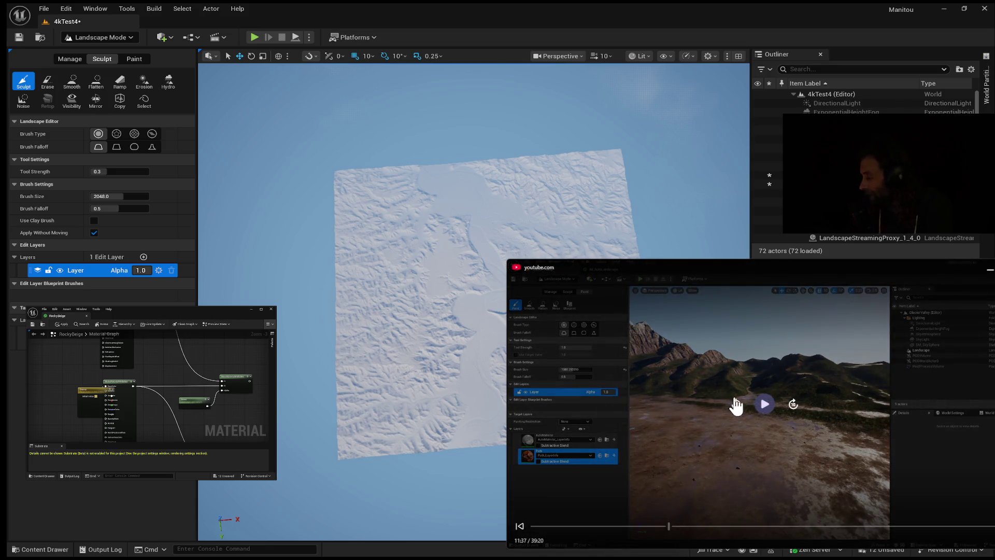
pyautogui.click(764, 404)
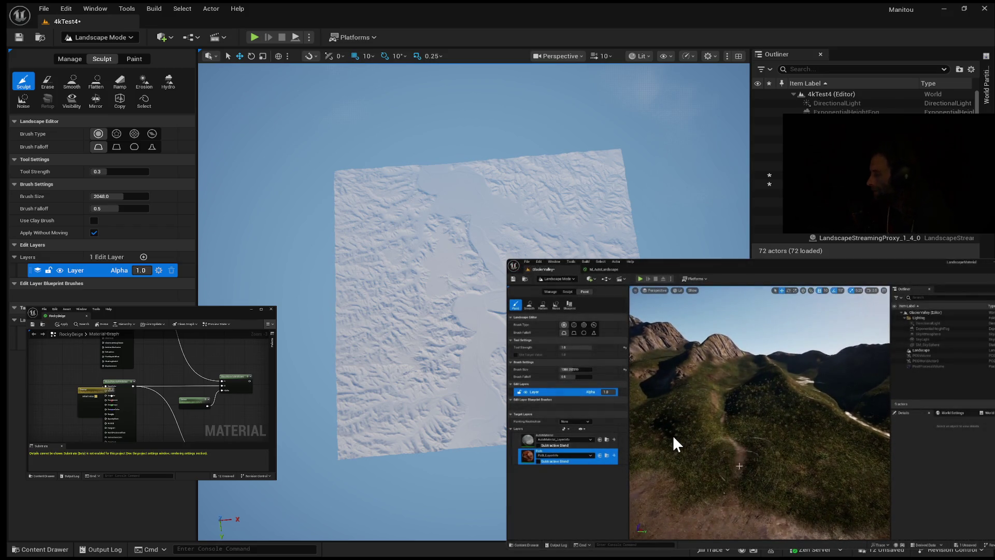
# Pause the tutorial at 11:58 on the hillside with the dirt trail
pyautogui.moveTo(655, 449)
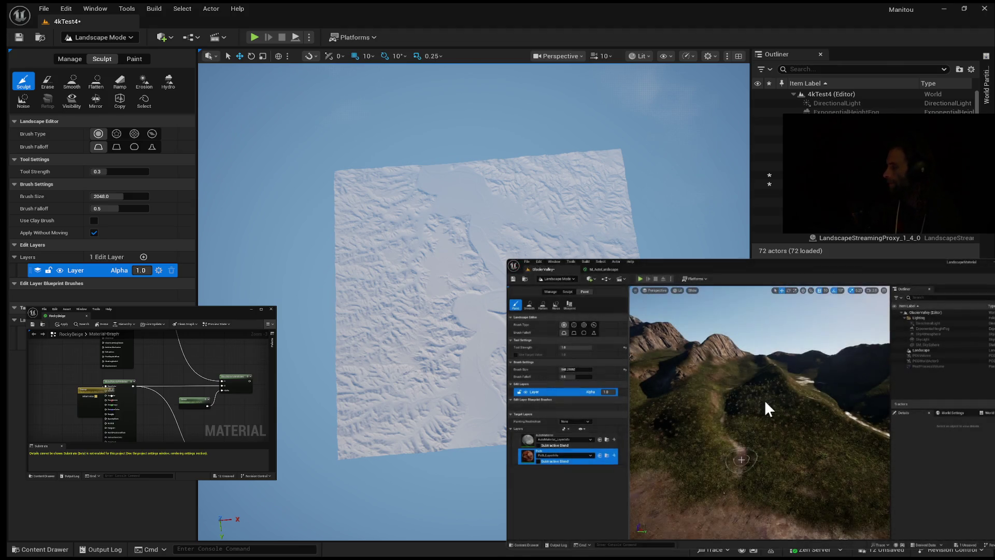
pyautogui.click(757, 413)
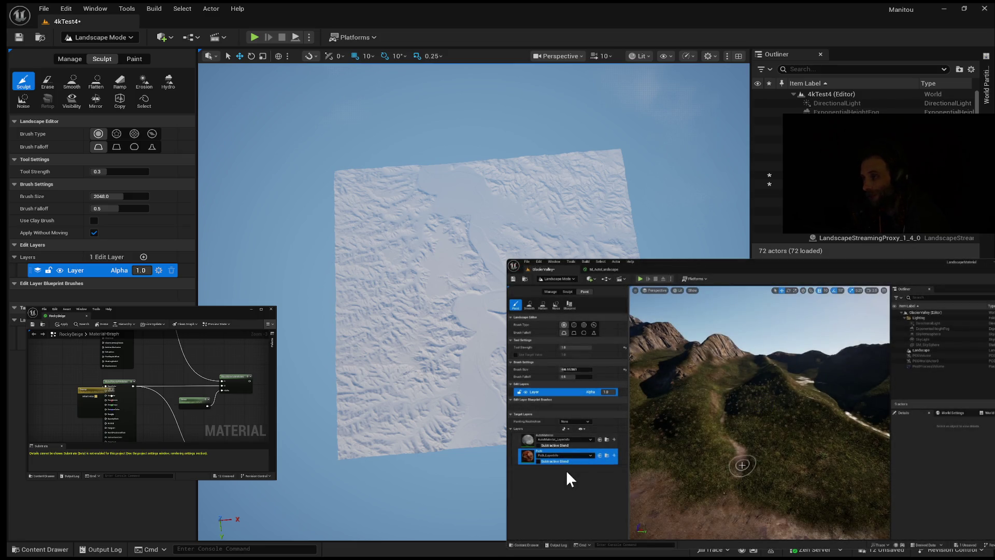
pyautogui.moveTo(566, 467)
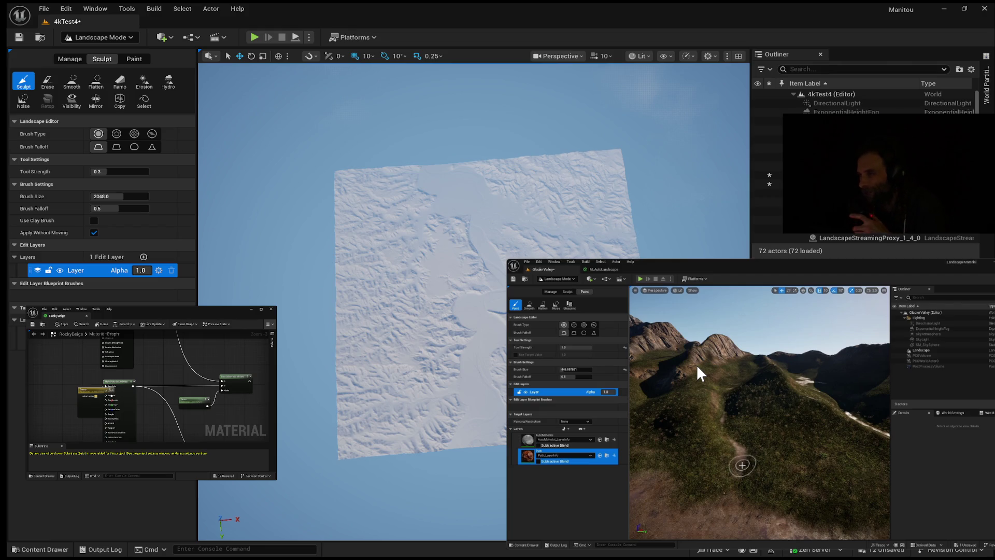
pyautogui.moveTo(692, 399)
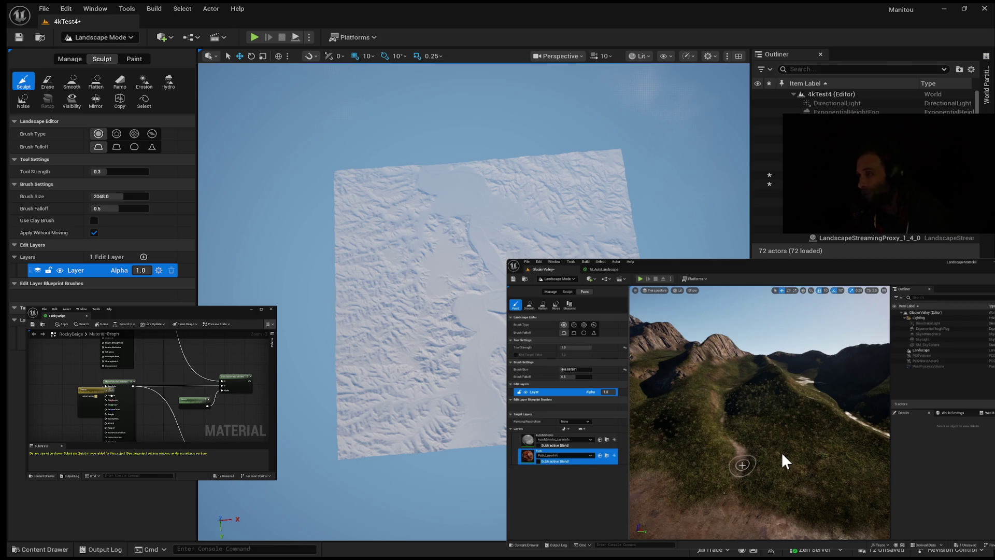
pyautogui.moveTo(782, 453)
pyautogui.moveTo(636, 481)
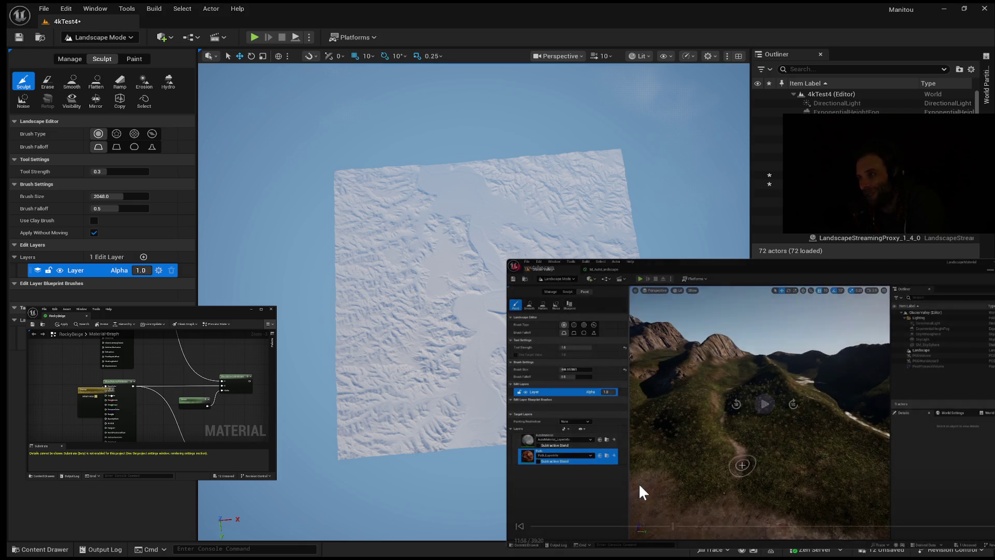
# Toggle play and pause, leaving the tutorial playing again from 11:58
pyautogui.click(694, 496)
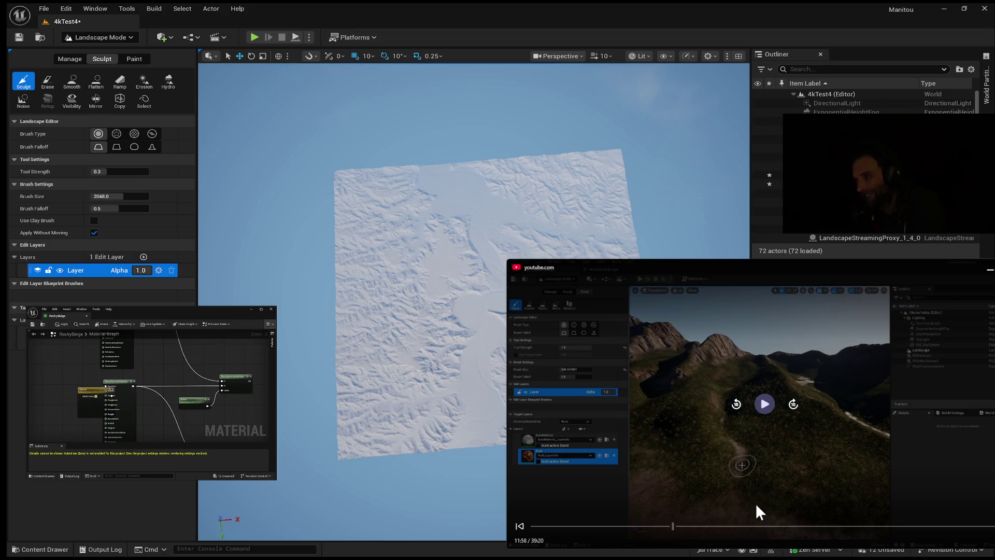
pyautogui.click(756, 507)
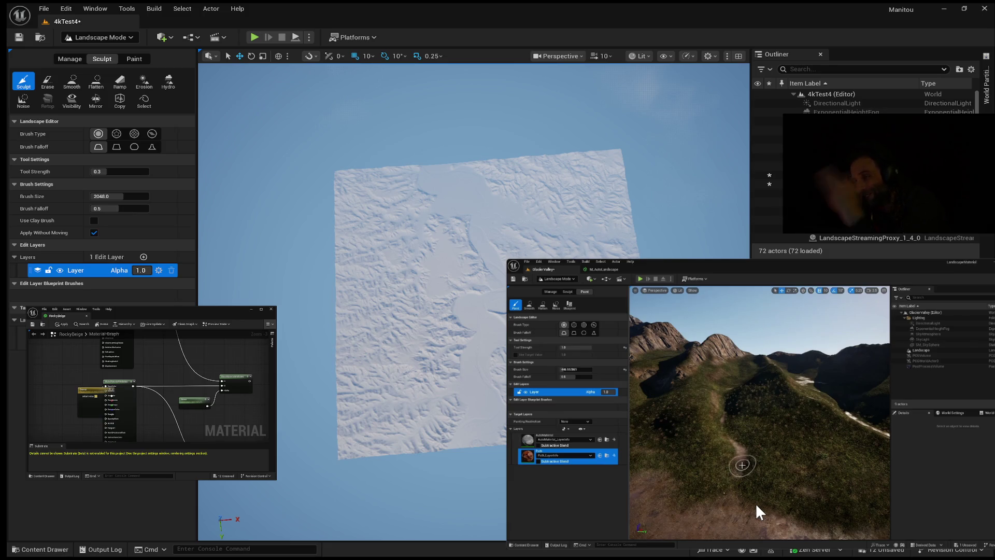
pyautogui.click(757, 503)
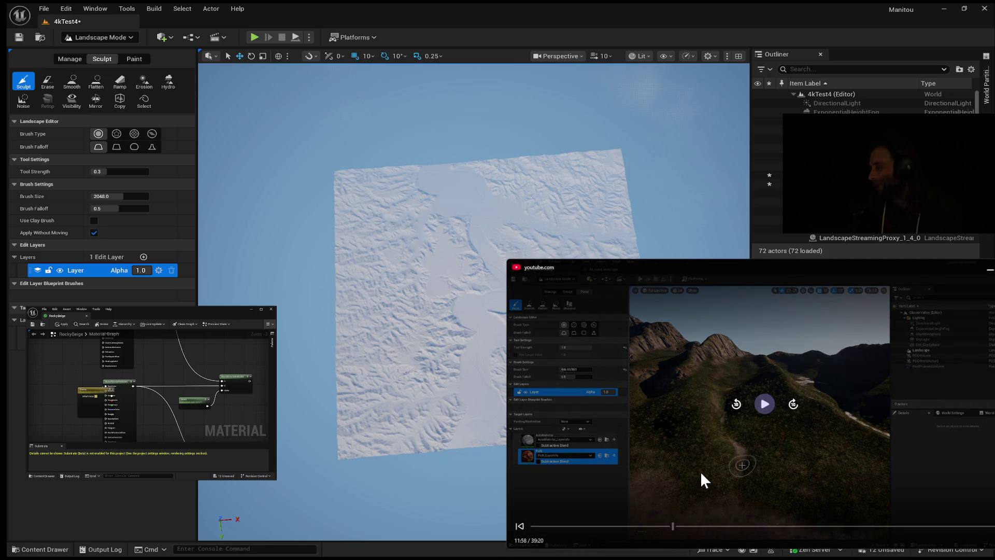
pyautogui.click(737, 427)
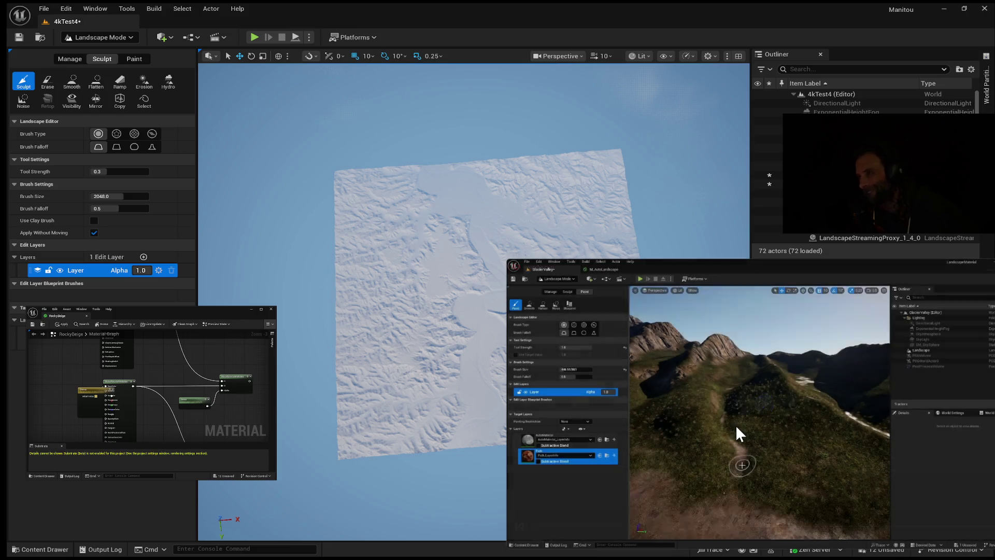
# Pause the tutorial and scrub its progress bar forward to the foliage section at 21:50
pyautogui.click(736, 424)
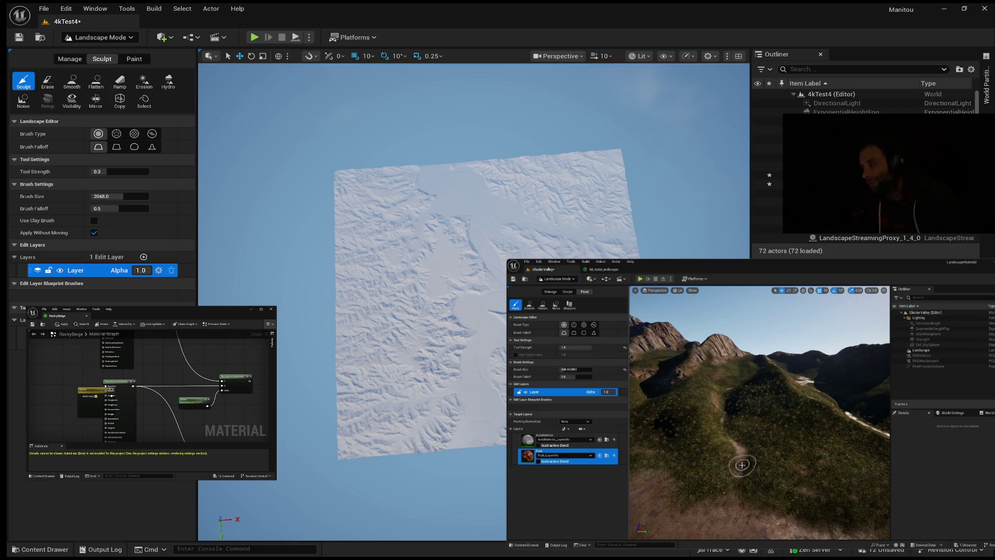
pyautogui.moveTo(527, 500)
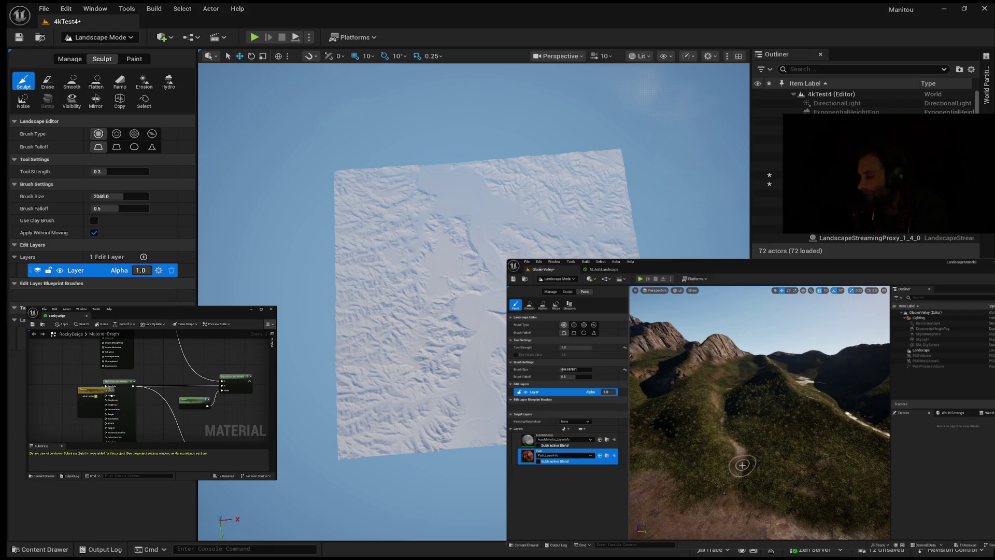
pyautogui.moveTo(542, 531)
pyautogui.moveTo(541, 531)
pyautogui.mouseDown()
pyautogui.moveTo(829, 536)
pyautogui.moveTo(814, 535)
pyautogui.mouseUp()
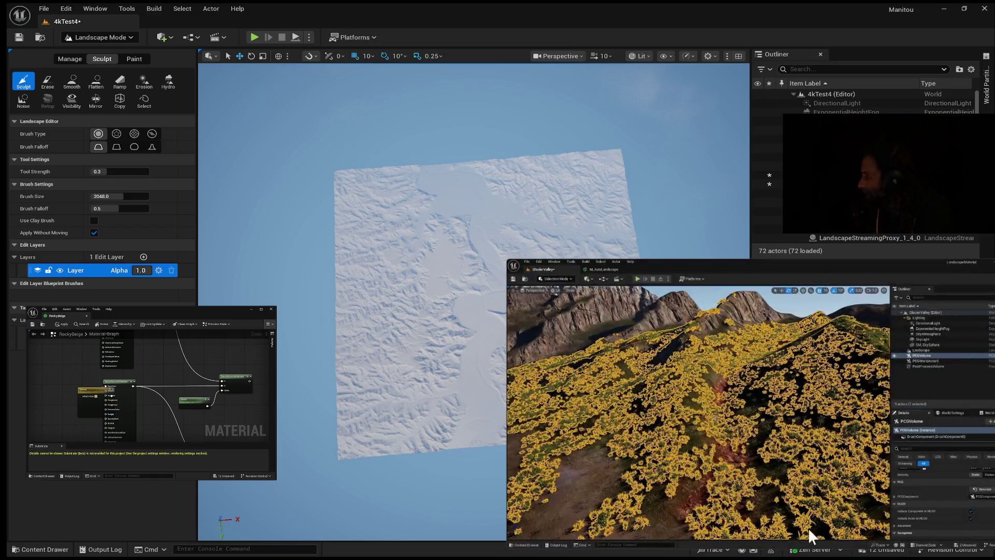
# Seek the tutorial to around 20:11, play it briefly, then pause
pyautogui.moveTo(809, 536)
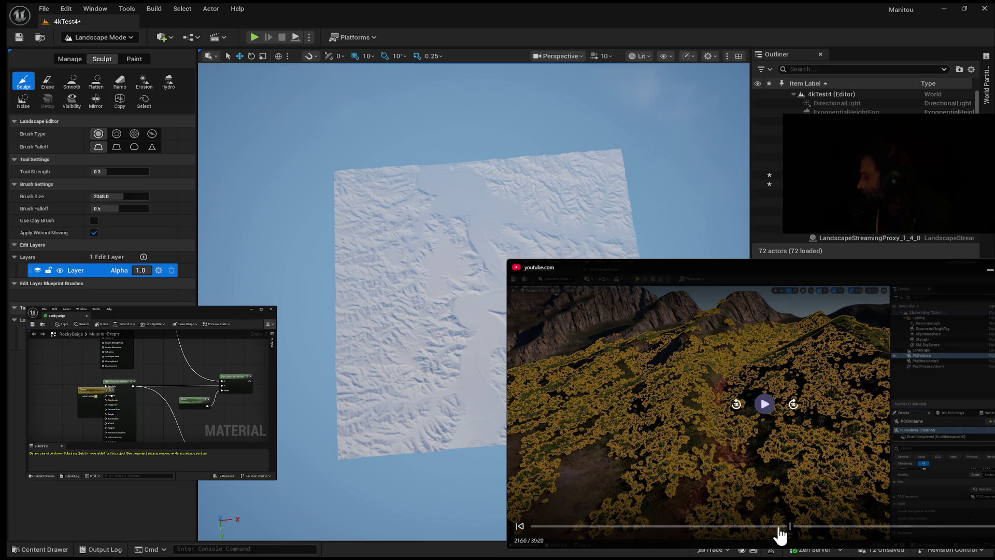
pyautogui.click(776, 526)
pyautogui.click(770, 527)
pyautogui.click(764, 403)
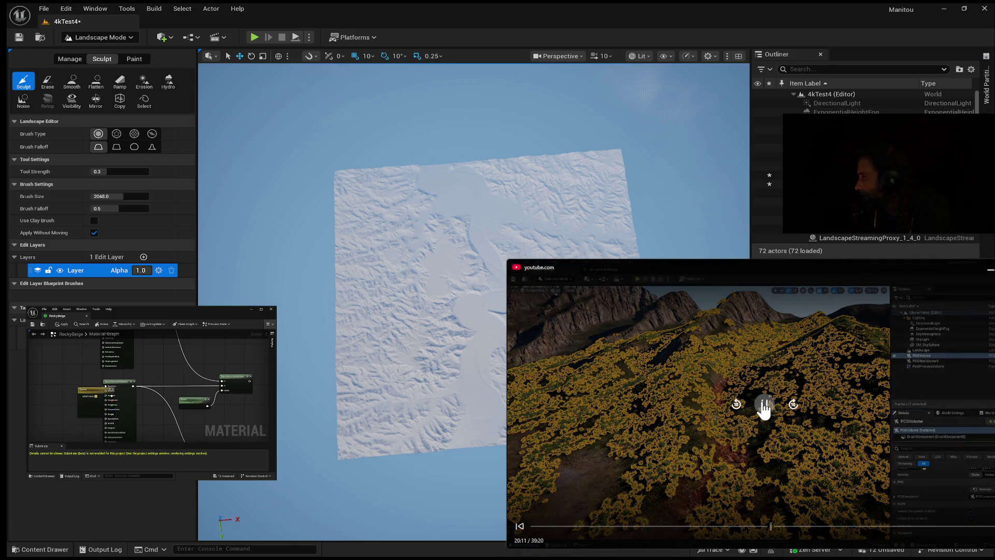
pyautogui.click(765, 406)
# Scrub through 17:46, 22:46, 21:25, 16:59 and 14:29 back to the path-painting part near 11:51
pyautogui.click(743, 526)
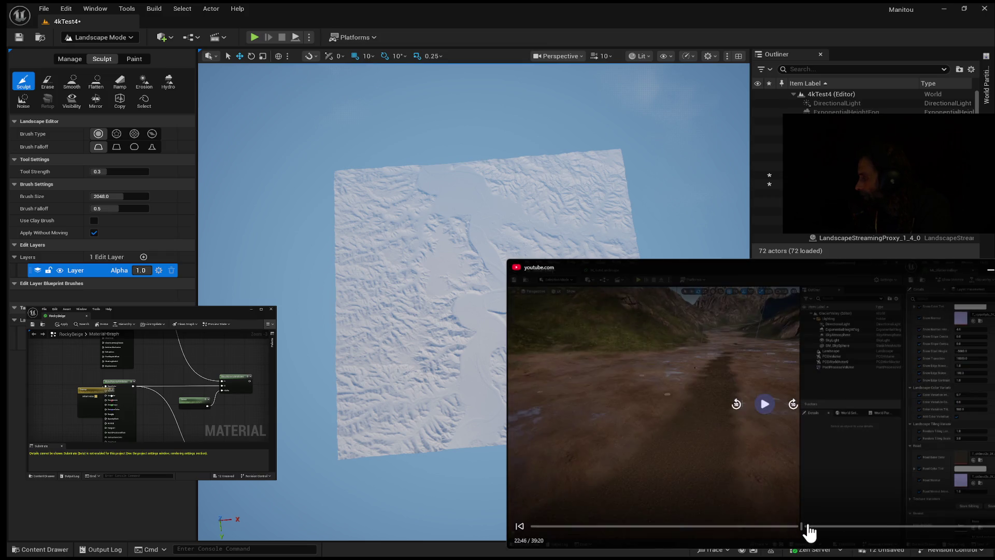
pyautogui.click(801, 529)
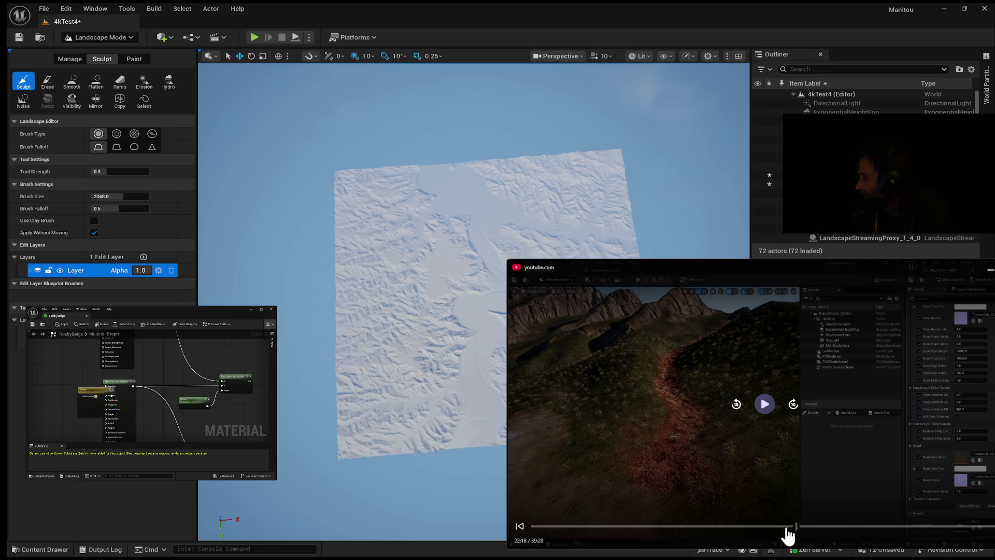
pyautogui.click(785, 526)
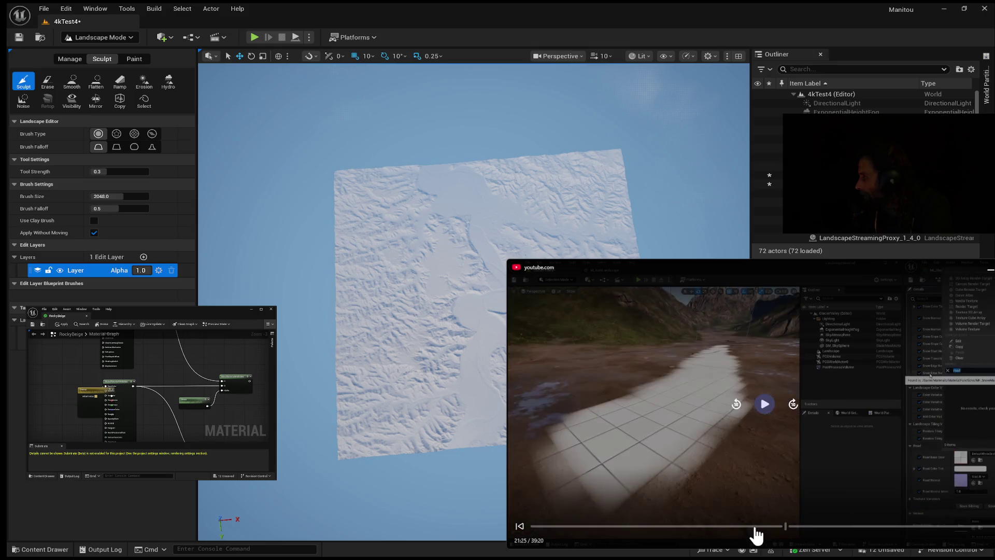
pyautogui.click(744, 526)
pyautogui.click(733, 526)
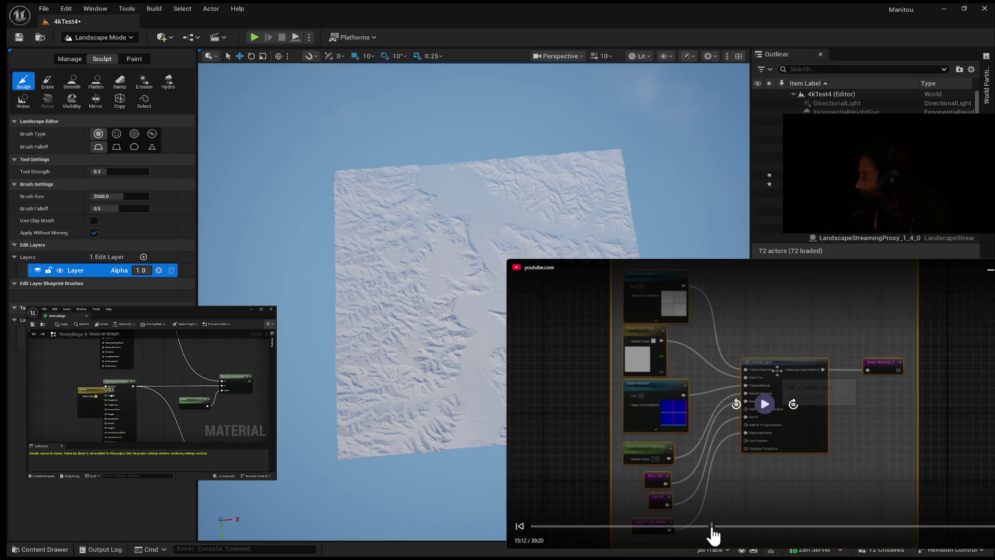
pyautogui.click(703, 526)
pyautogui.moveTo(698, 527)
pyautogui.mouseDown()
pyautogui.moveTo(658, 527)
pyautogui.moveTo(670, 527)
pyautogui.mouseUp()
pyautogui.click(792, 407)
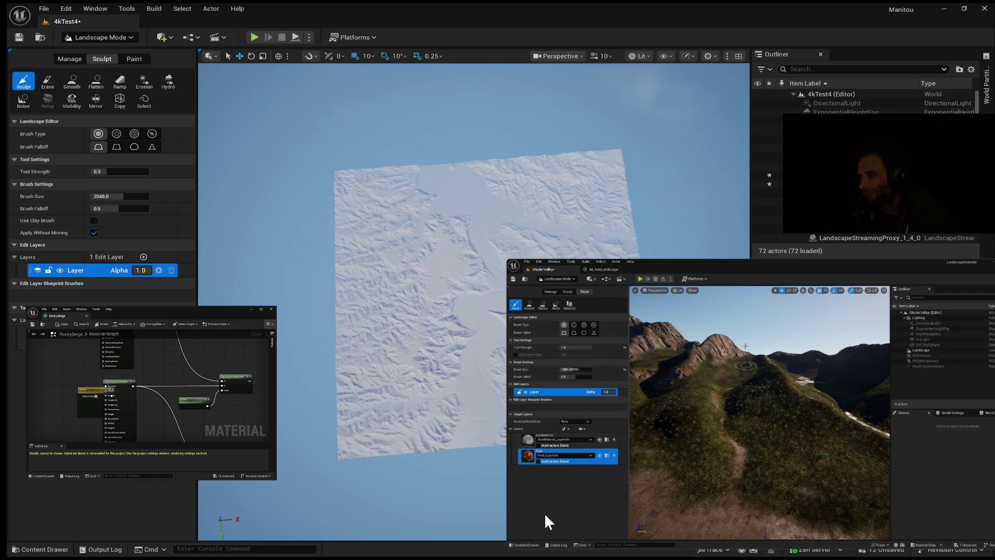
# Watch the path-painting demonstration and pause the tutorial at 11:58
pyautogui.moveTo(546, 514)
pyautogui.moveTo(671, 368)
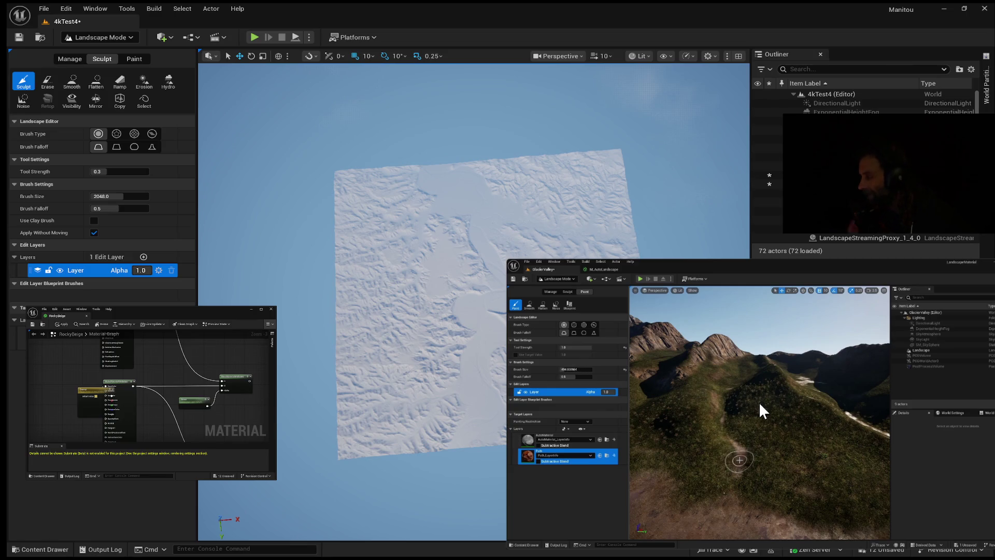
pyautogui.click(761, 404)
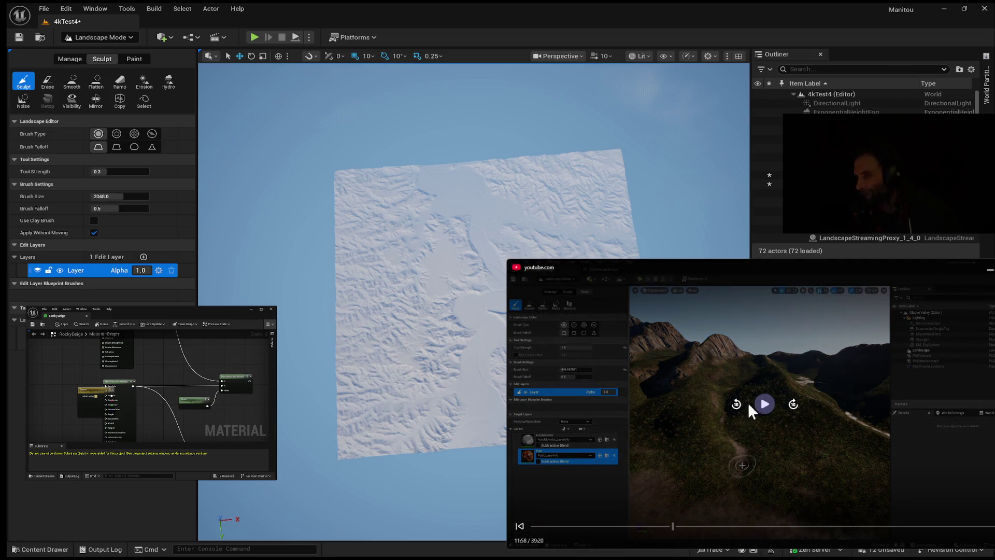
pyautogui.click(762, 403)
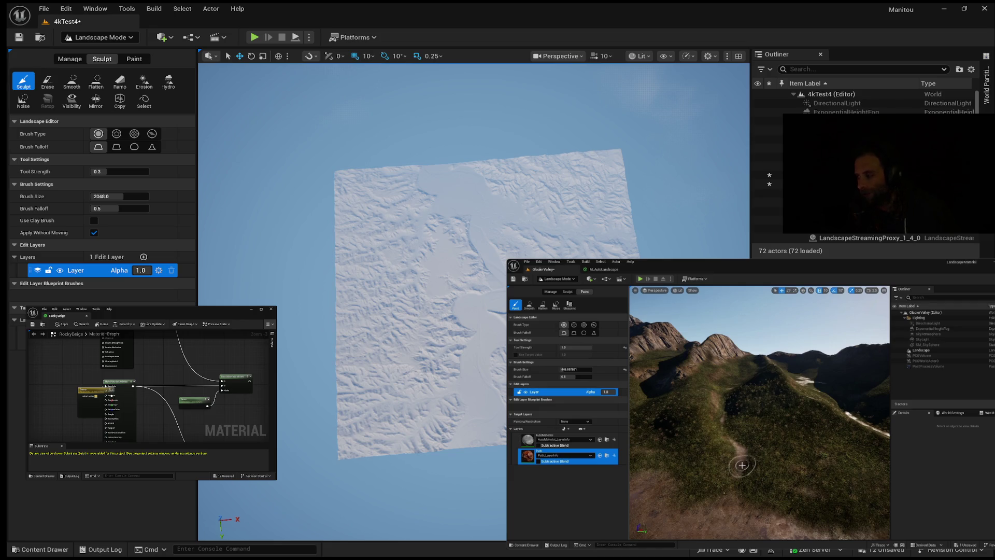
pyautogui.moveTo(630, 304)
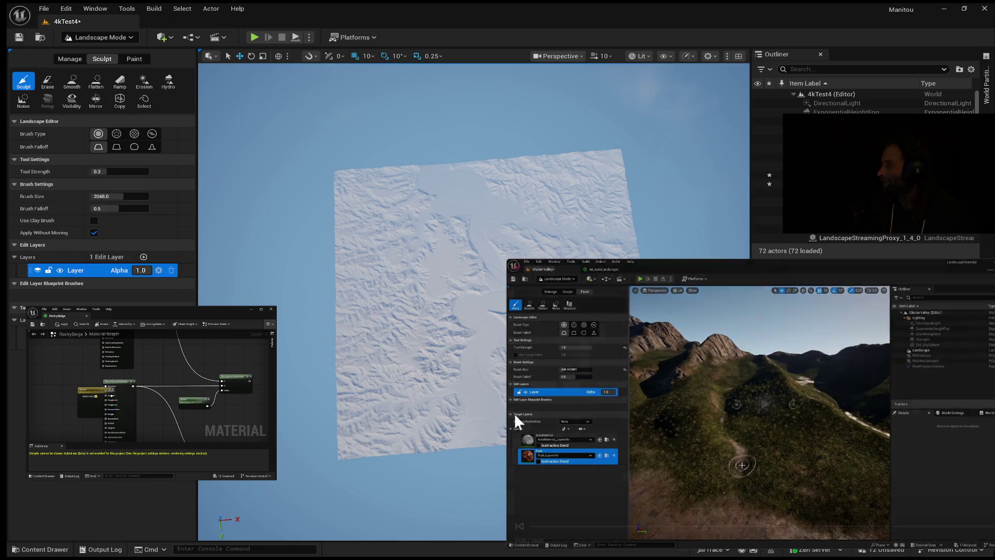
pyautogui.click(765, 409)
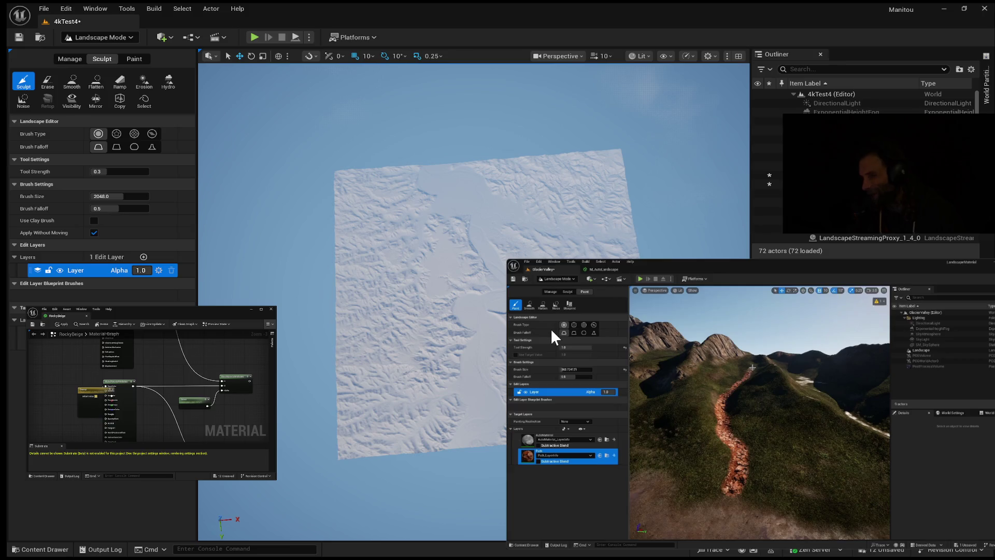
# Let the tutorial play on as the dirt trail is painted up the grassy hillside
pyautogui.moveTo(550, 329)
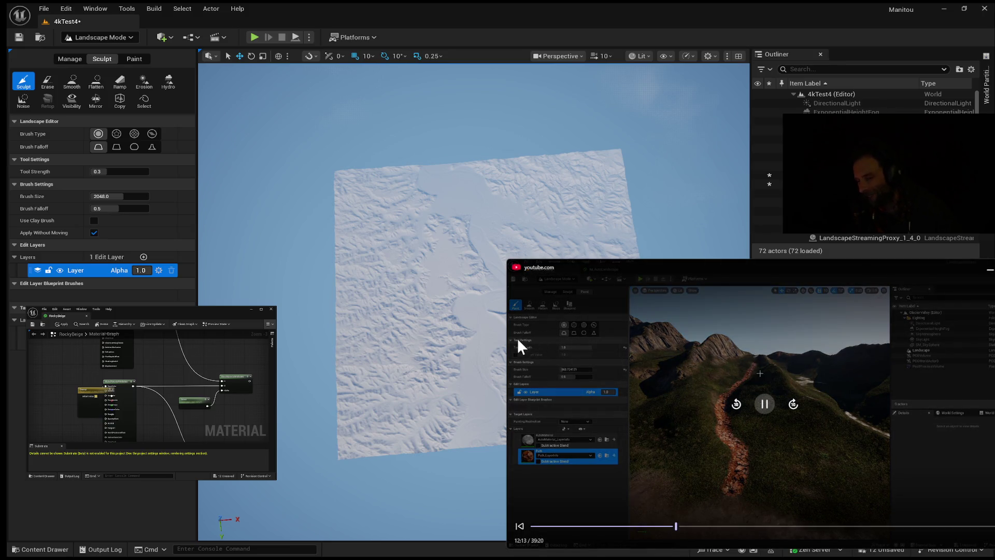
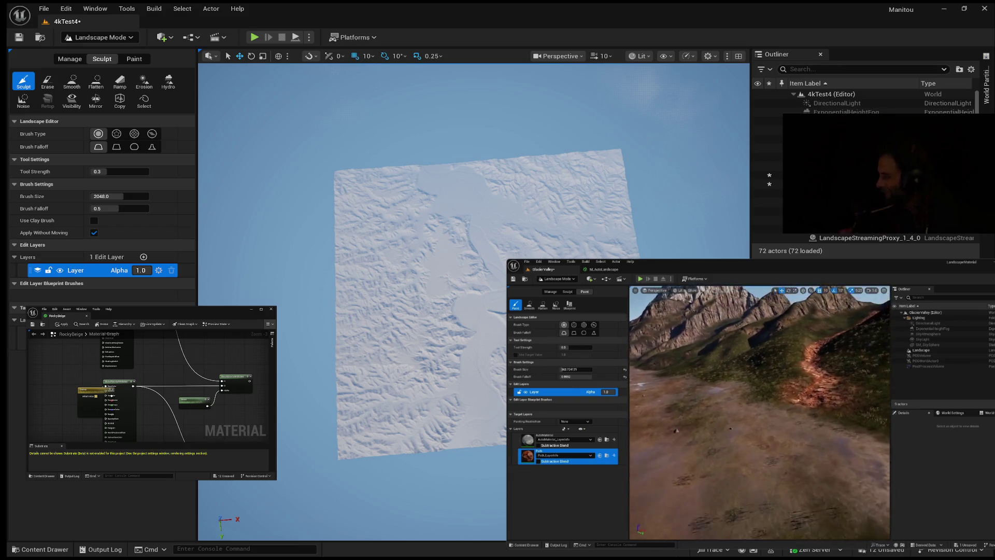
# Pause the layer-blend tutorial at 15:31, on its Materials folder with two materials
pyautogui.moveTo(707, 364)
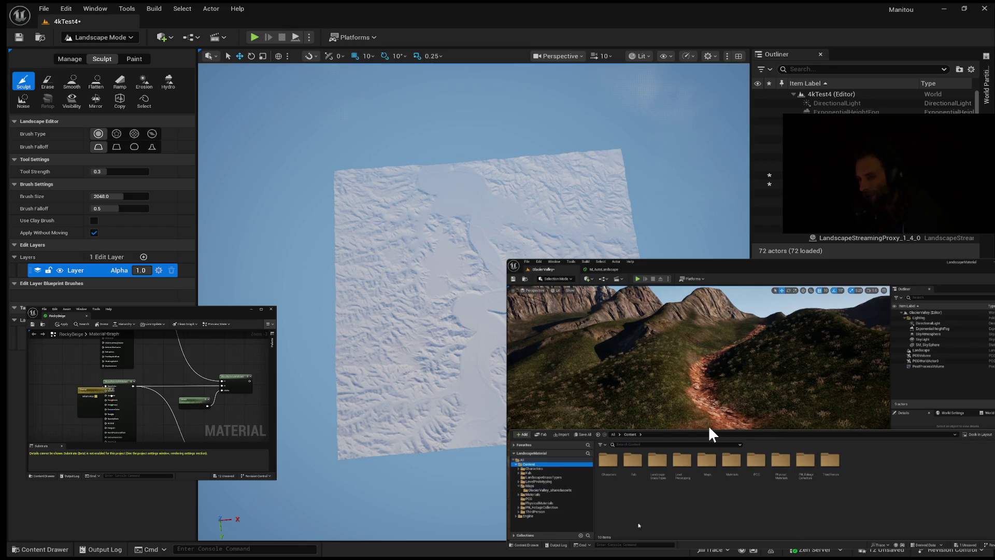
pyautogui.click(767, 405)
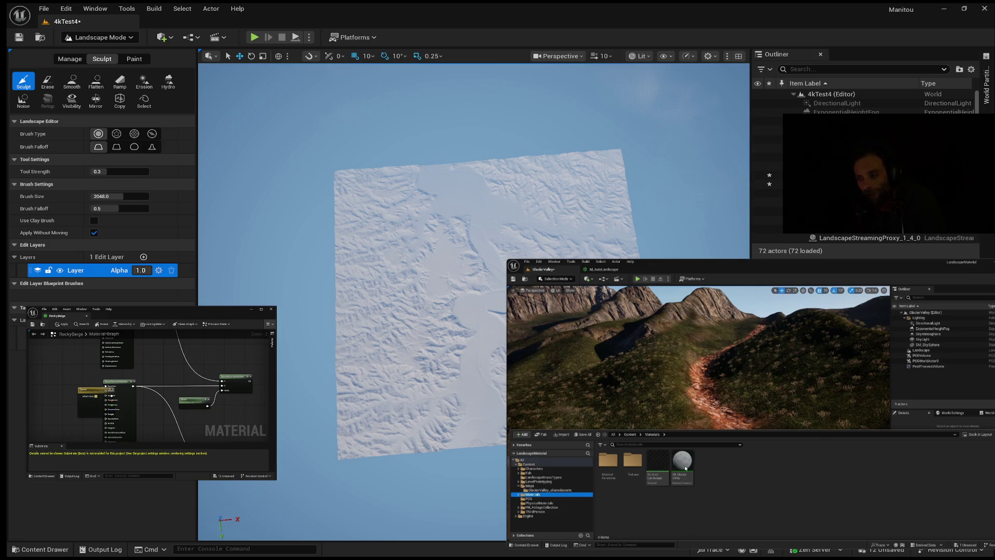
pyautogui.moveTo(558, 327)
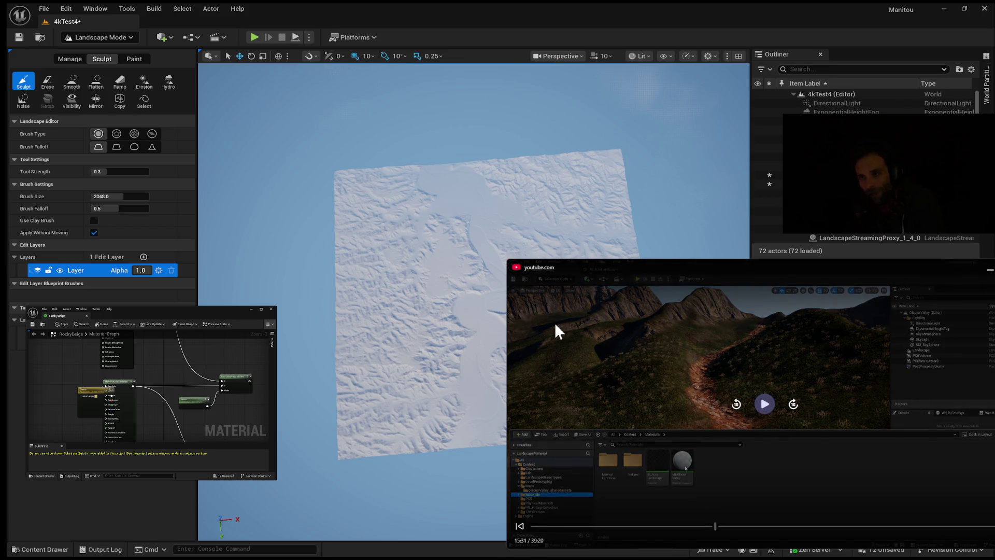
# Resume the tutorial, pause it briefly, then resume so it reaches the M_AutoLandscape layer setup
pyautogui.click(763, 413)
pyautogui.click(766, 406)
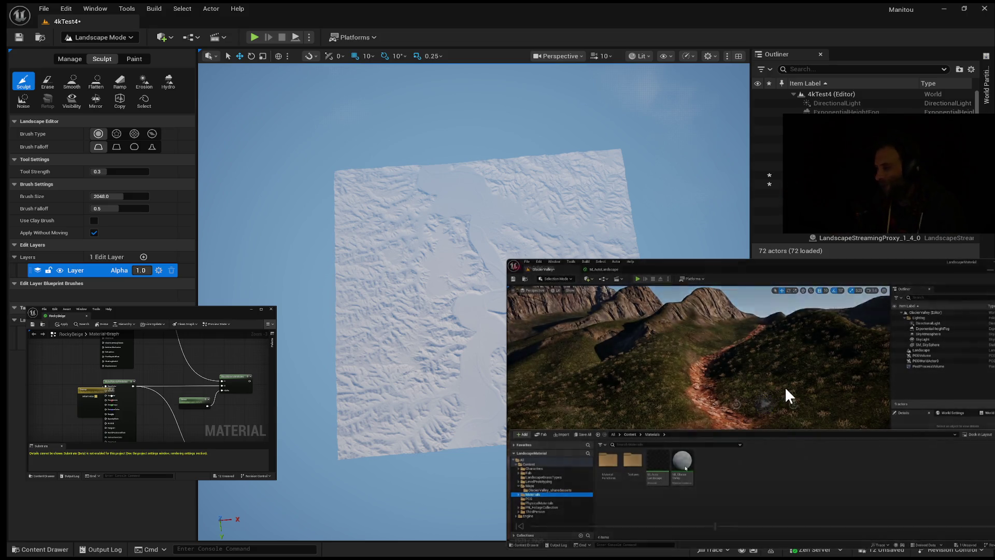
pyautogui.click(766, 405)
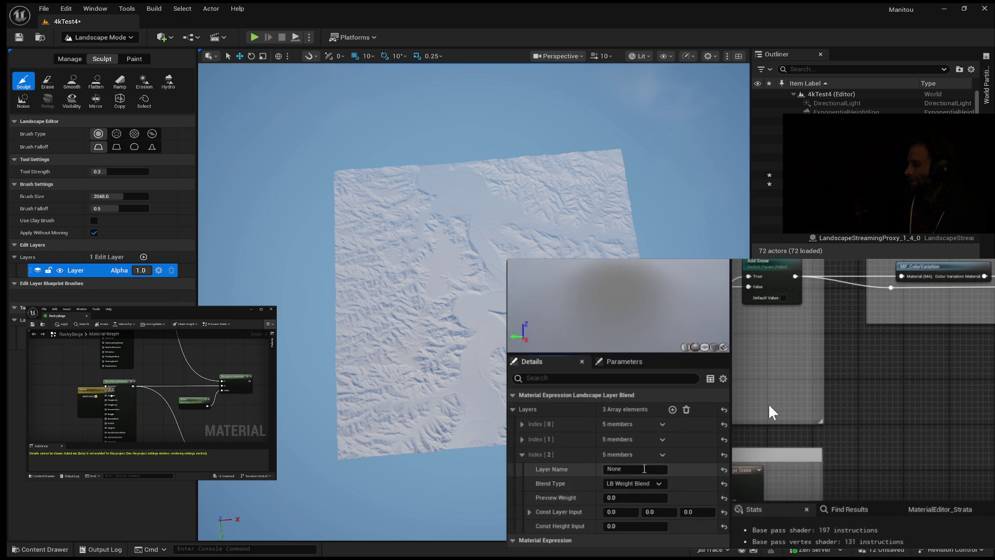
pyautogui.click(643, 469)
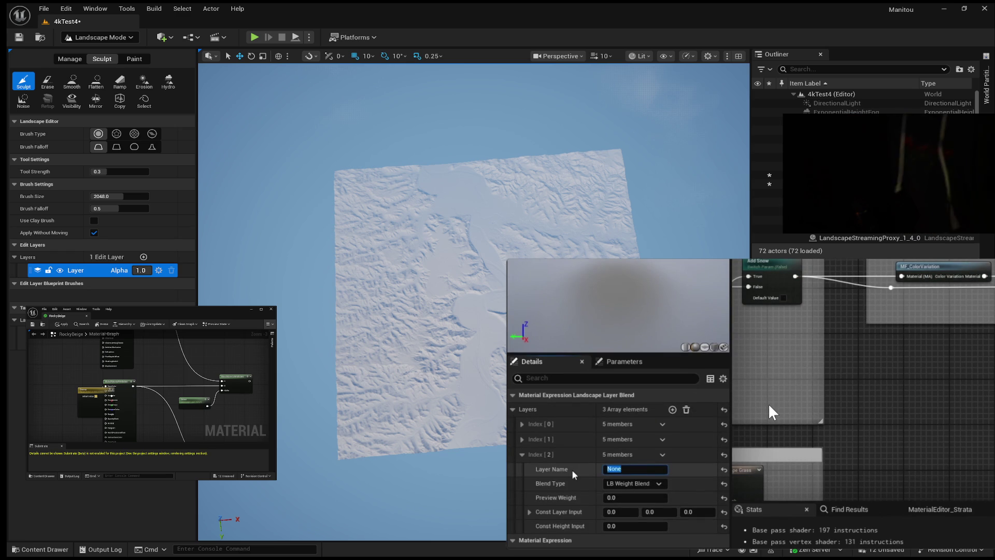
pyautogui.write('Road')
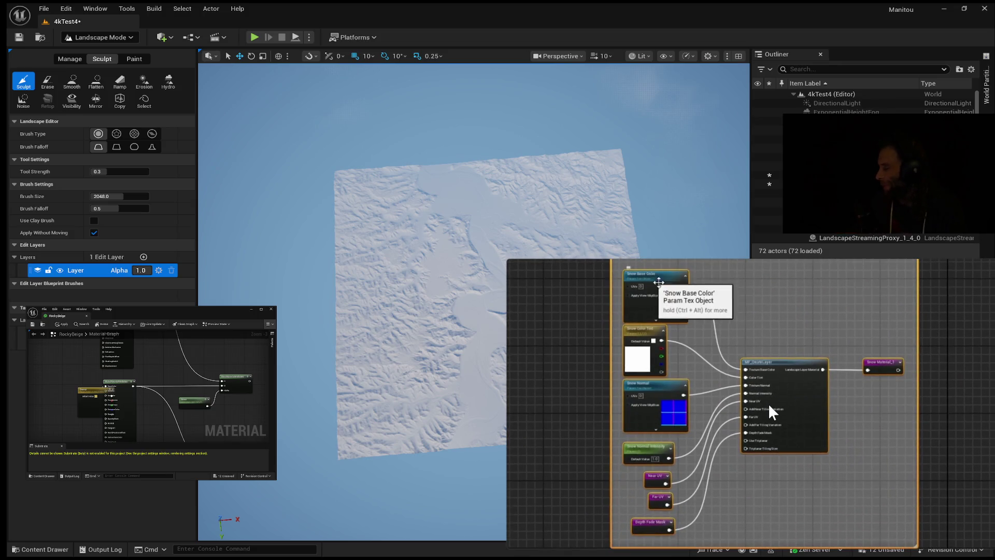
# Pause and resume the tutorial until the Landscape Layer Blend feeds Final Output
pyautogui.moveTo(868, 506)
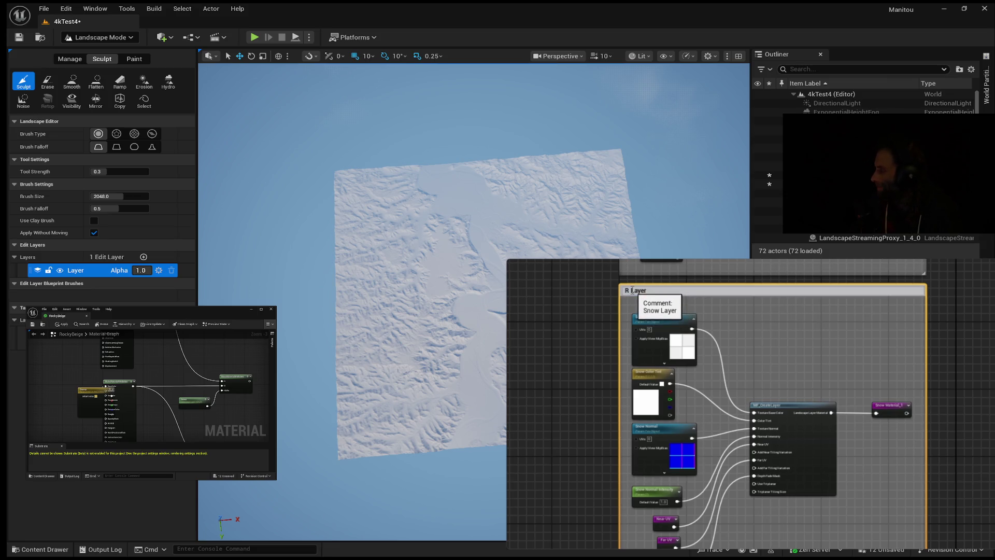
pyautogui.moveTo(669, 378)
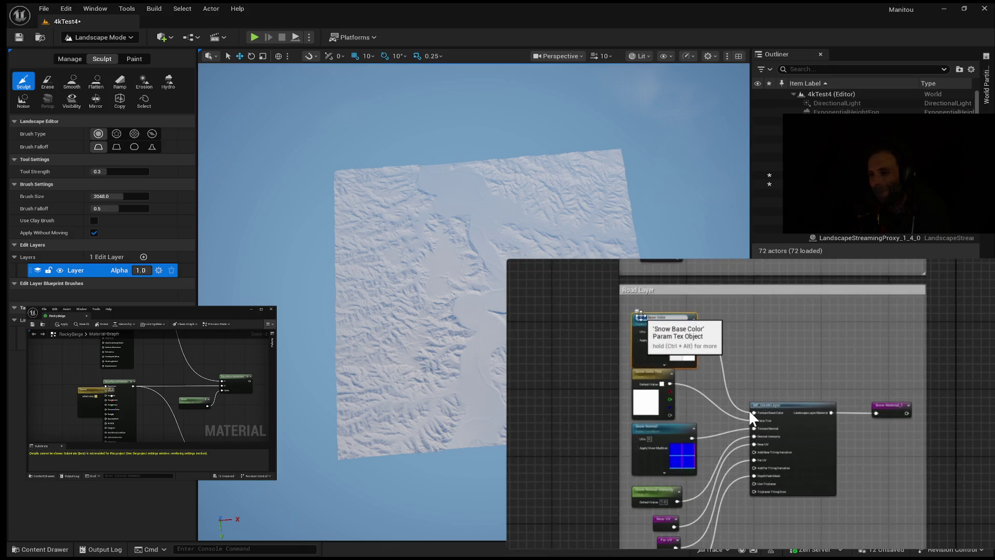
pyautogui.moveTo(746, 415)
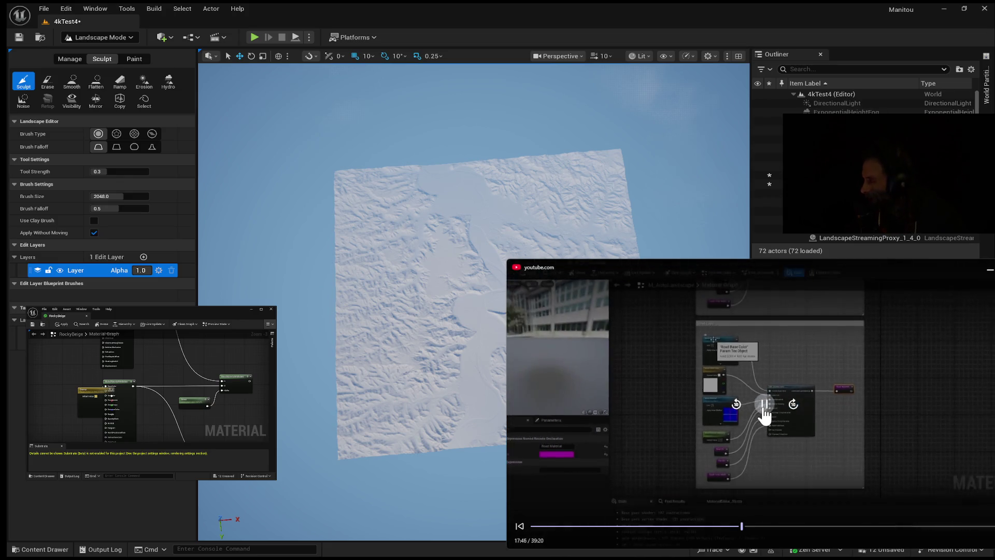
pyautogui.click(765, 406)
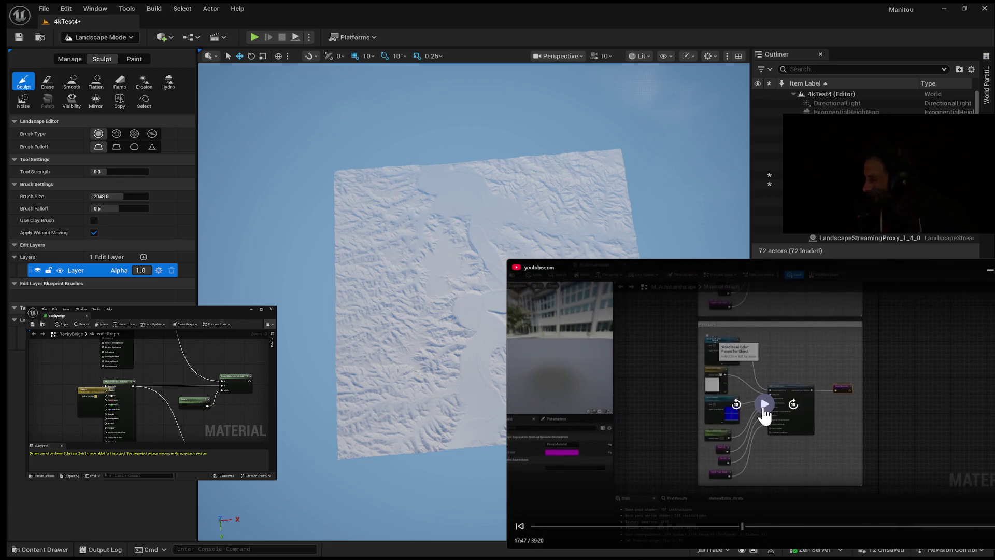
pyautogui.click(707, 408)
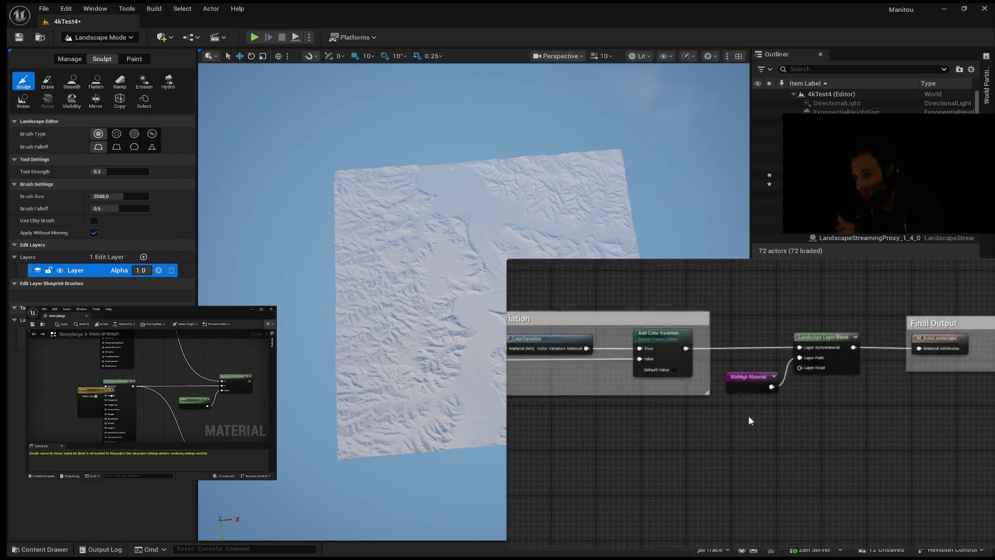
# Pause, then continue the tutorial to 18:34, where it shows the textured mountain valley
pyautogui.moveTo(824, 392)
pyautogui.click(767, 405)
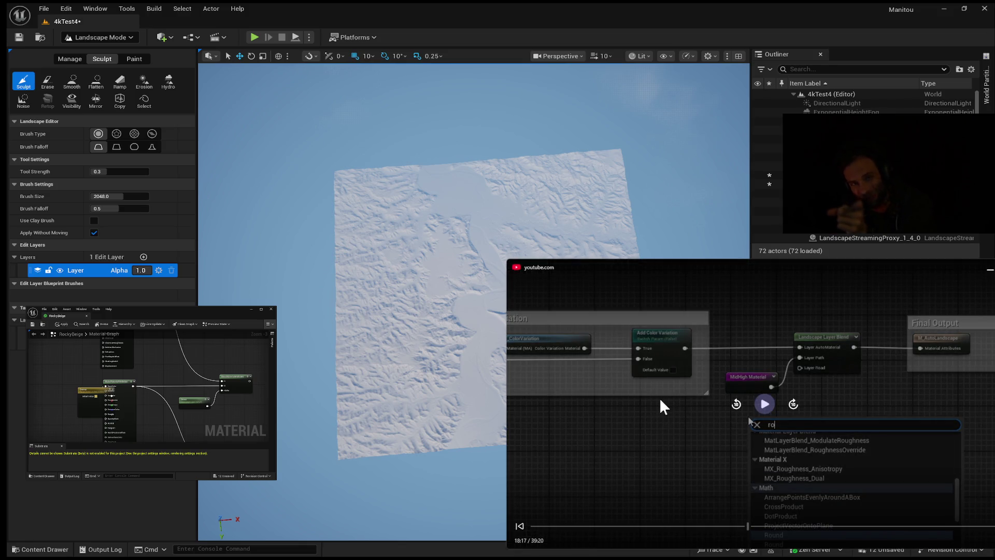
pyautogui.click(765, 405)
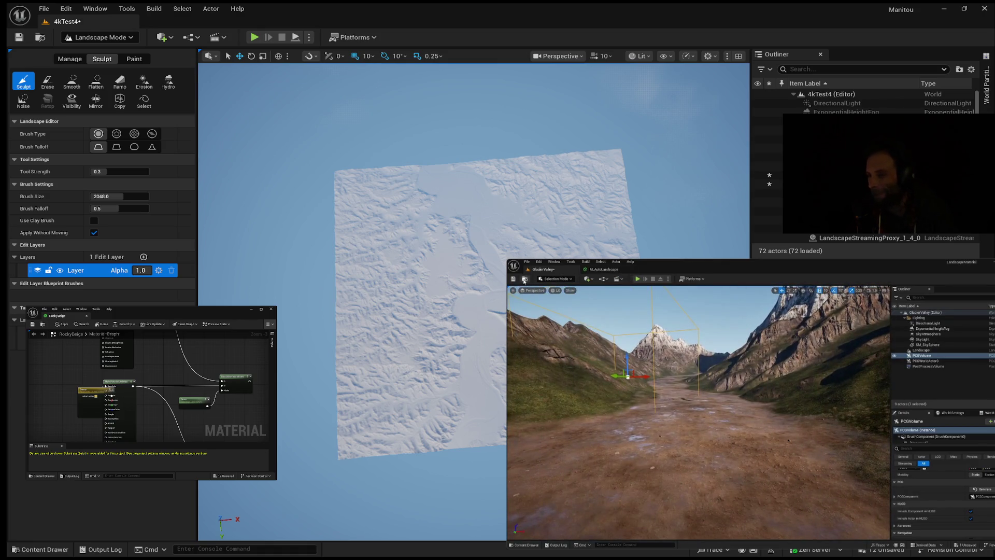
# Pause and resume the tutorial until it stops at 19:21 on the Paint tab's three target layers
pyautogui.moveTo(746, 421)
pyautogui.click(765, 403)
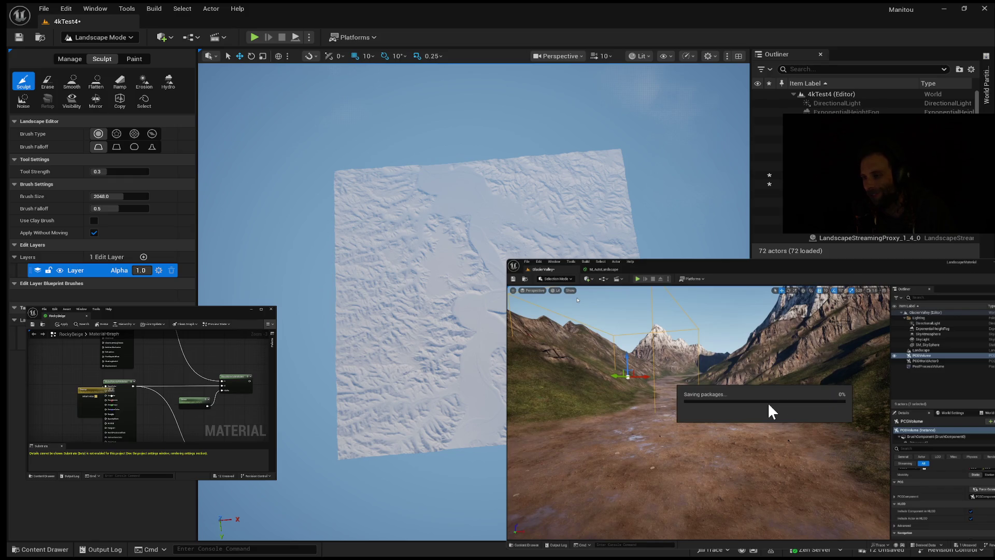
pyautogui.moveTo(769, 406)
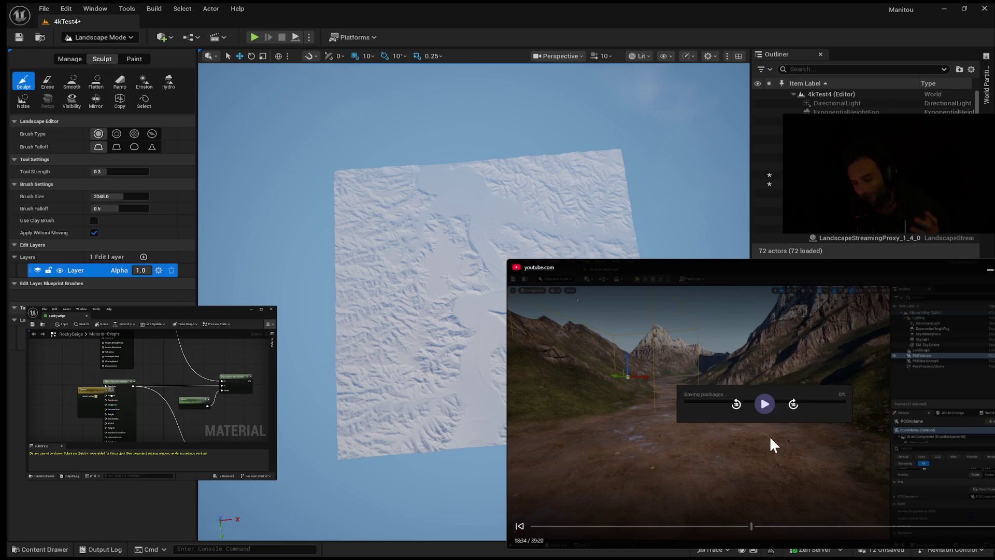
pyautogui.click(766, 439)
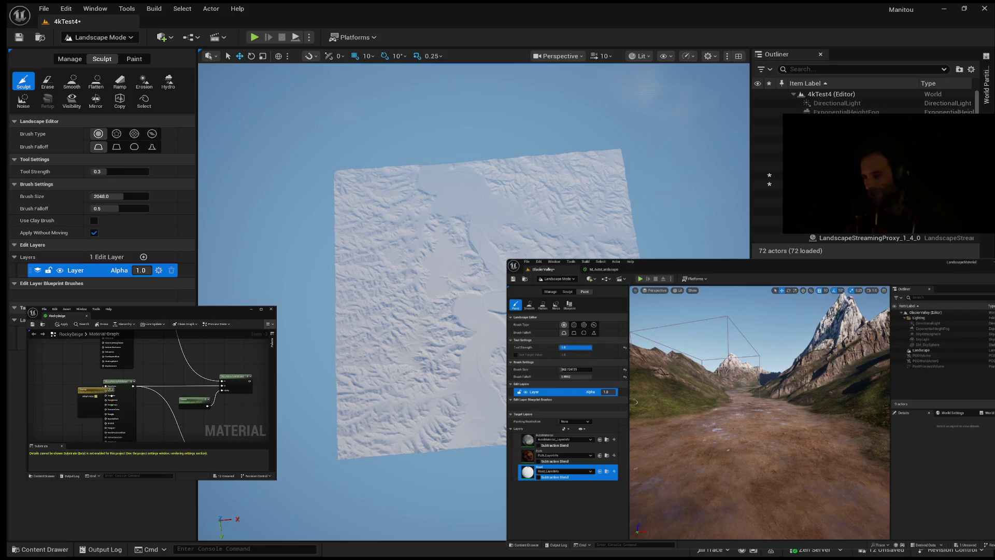
# Toggle the tutorial's play and pause until it rests at 19:21 on the three paint layers
pyautogui.moveTo(841, 374)
pyautogui.click(764, 405)
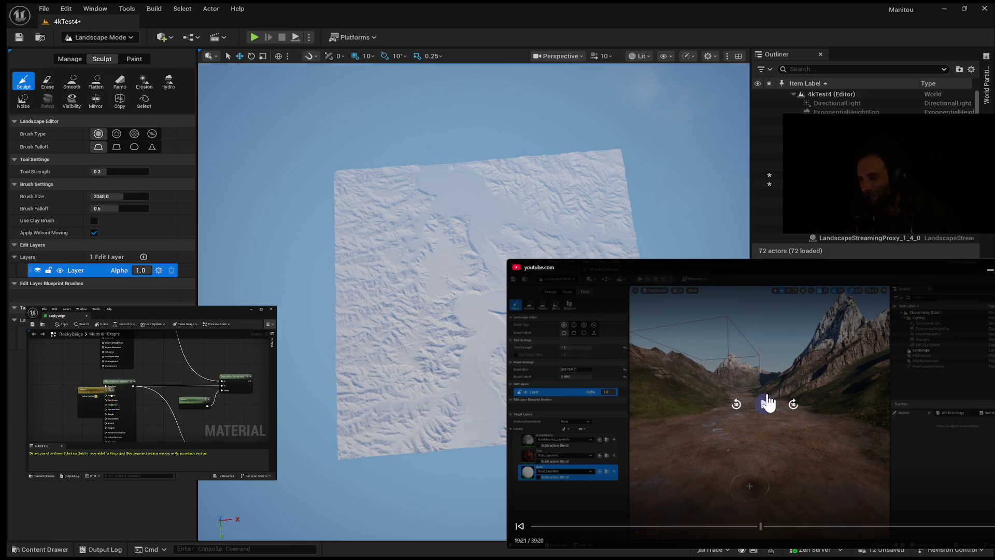
pyautogui.click(770, 405)
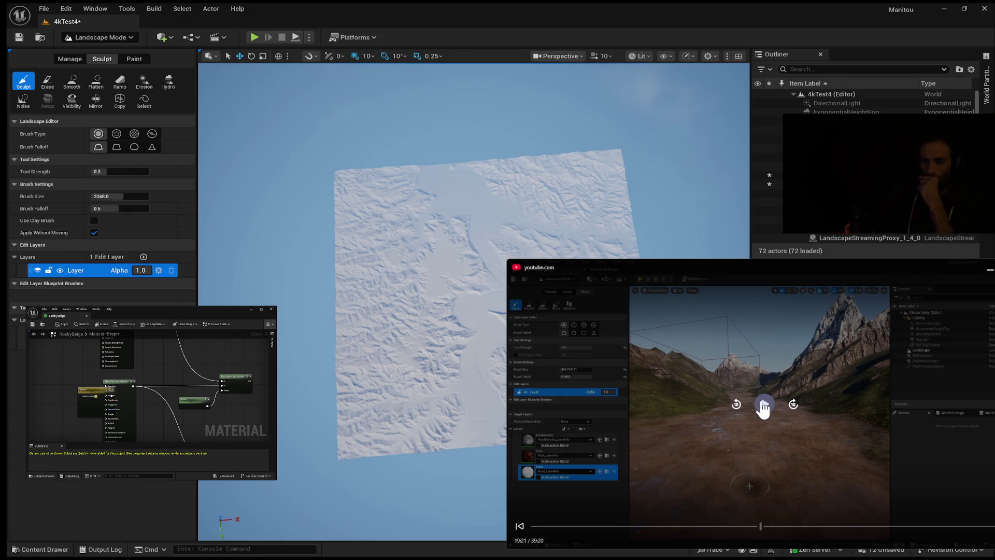
pyautogui.click(763, 405)
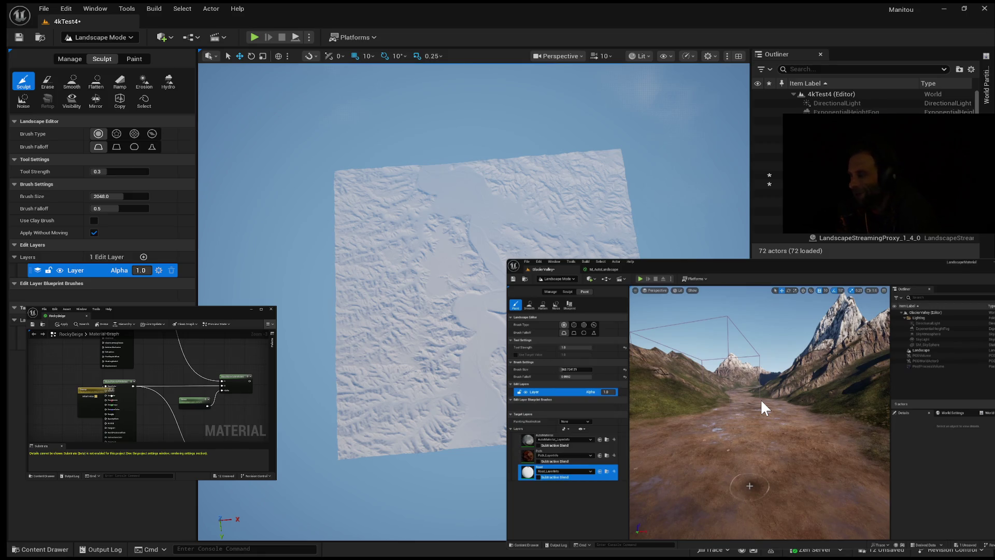
pyautogui.moveTo(765, 407)
pyautogui.moveTo(935, 418)
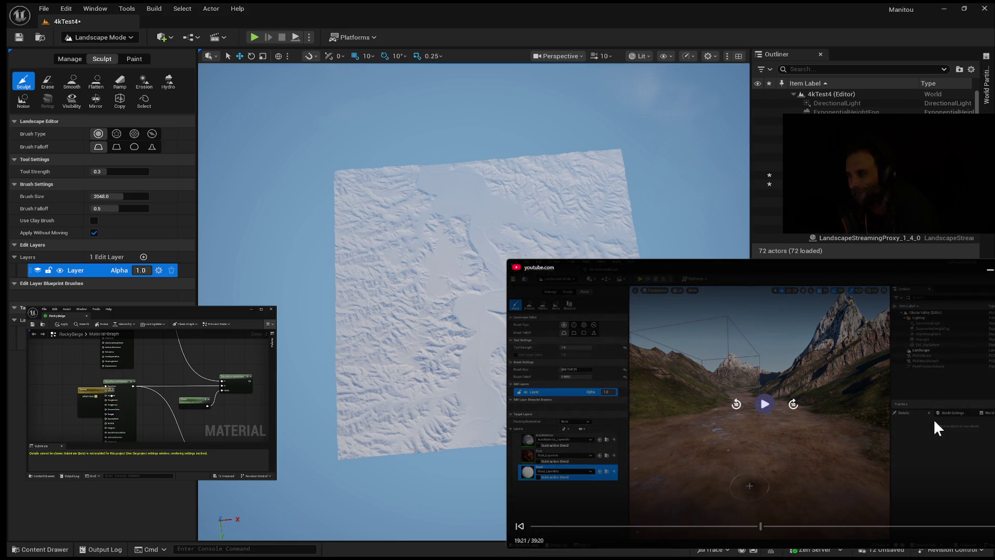
pyautogui.click(934, 419)
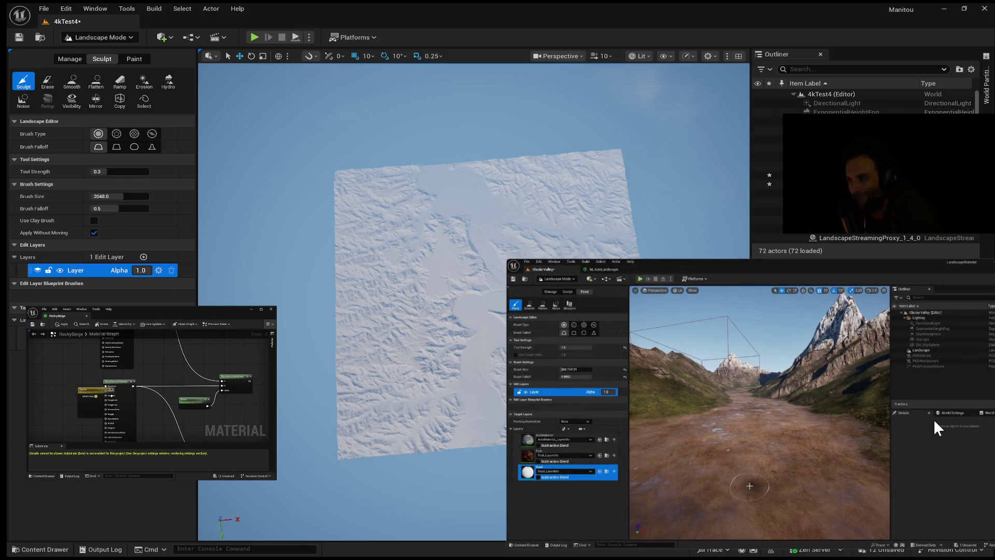
pyautogui.click(938, 418)
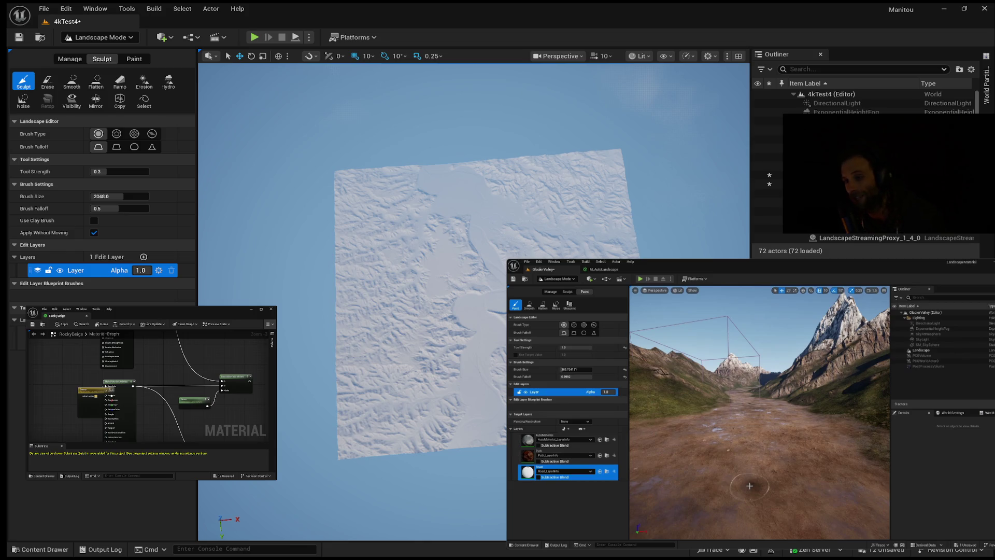
pyautogui.moveTo(934, 507)
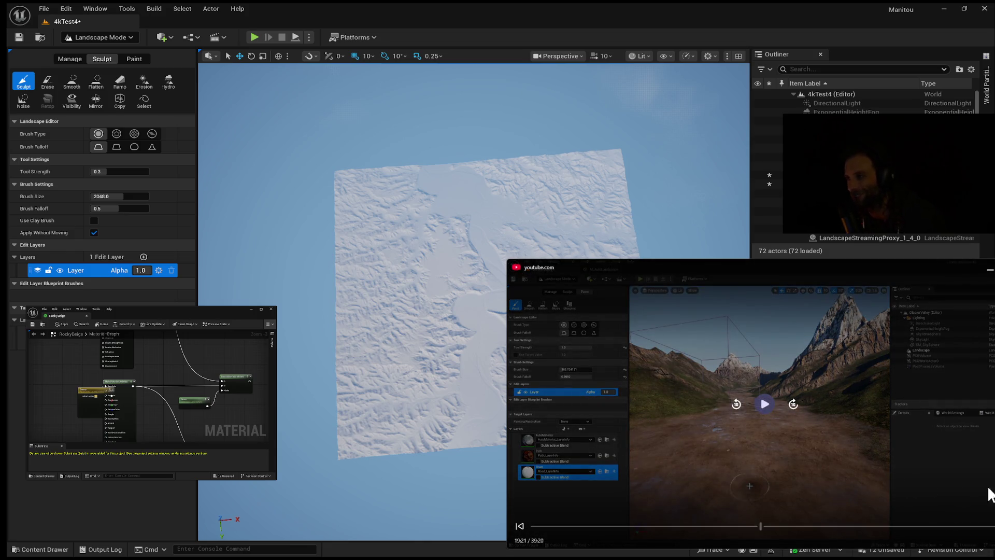
pyautogui.moveTo(793, 462)
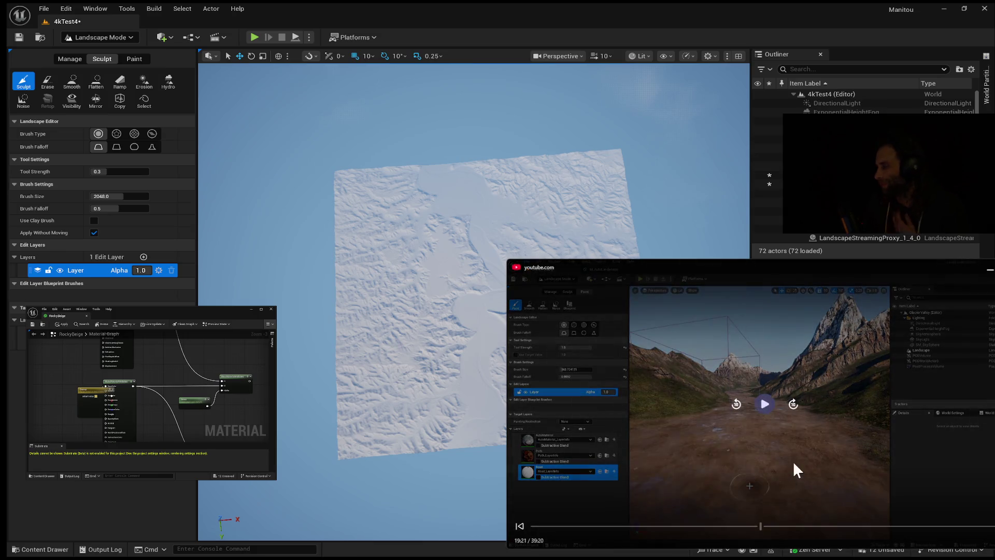
pyautogui.click(766, 405)
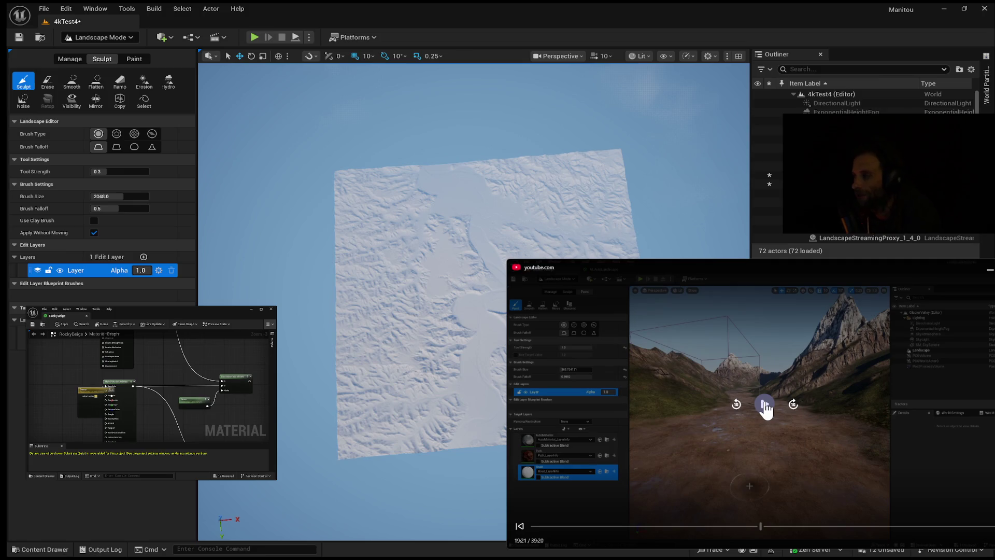
pyautogui.click(765, 406)
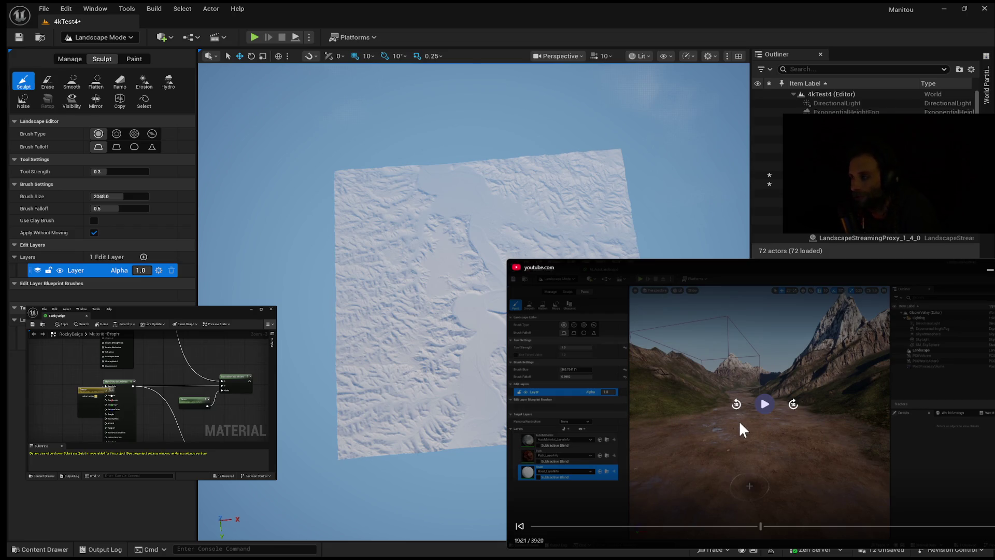
pyautogui.click(880, 404)
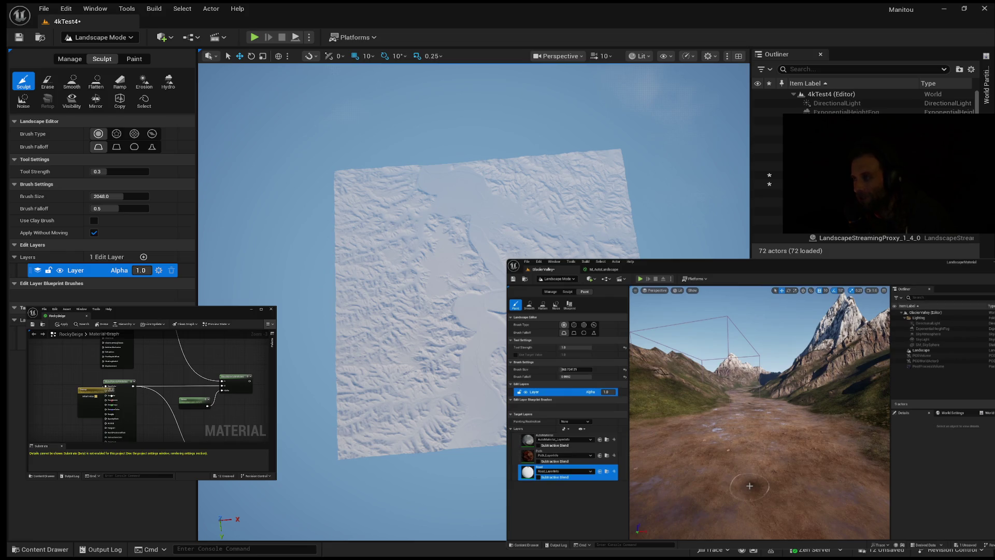
# Resume the tutorial from 19:21 so the checkered patch appears over the valley road
pyautogui.moveTo(772, 539)
pyautogui.moveTo(536, 546)
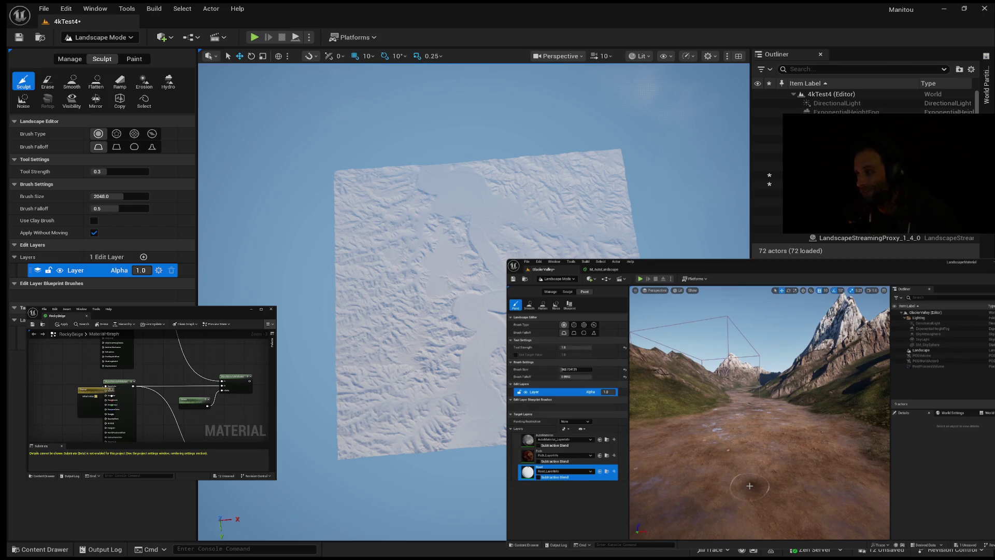
pyautogui.moveTo(625, 534)
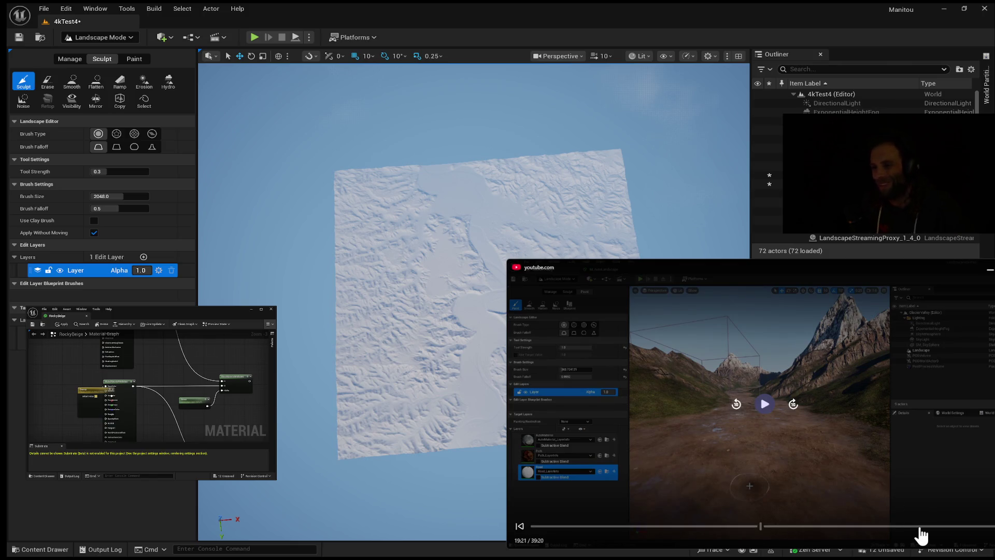
pyautogui.click(765, 404)
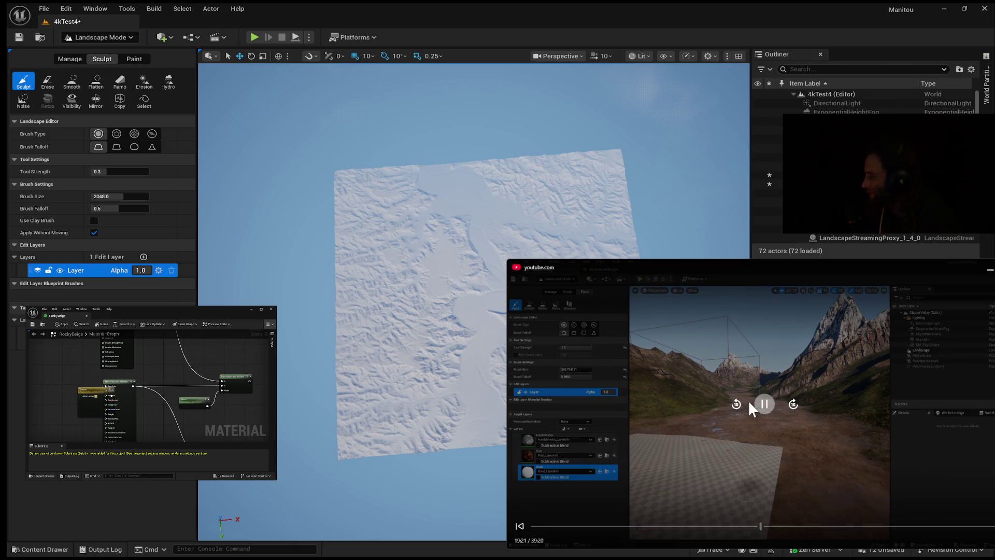